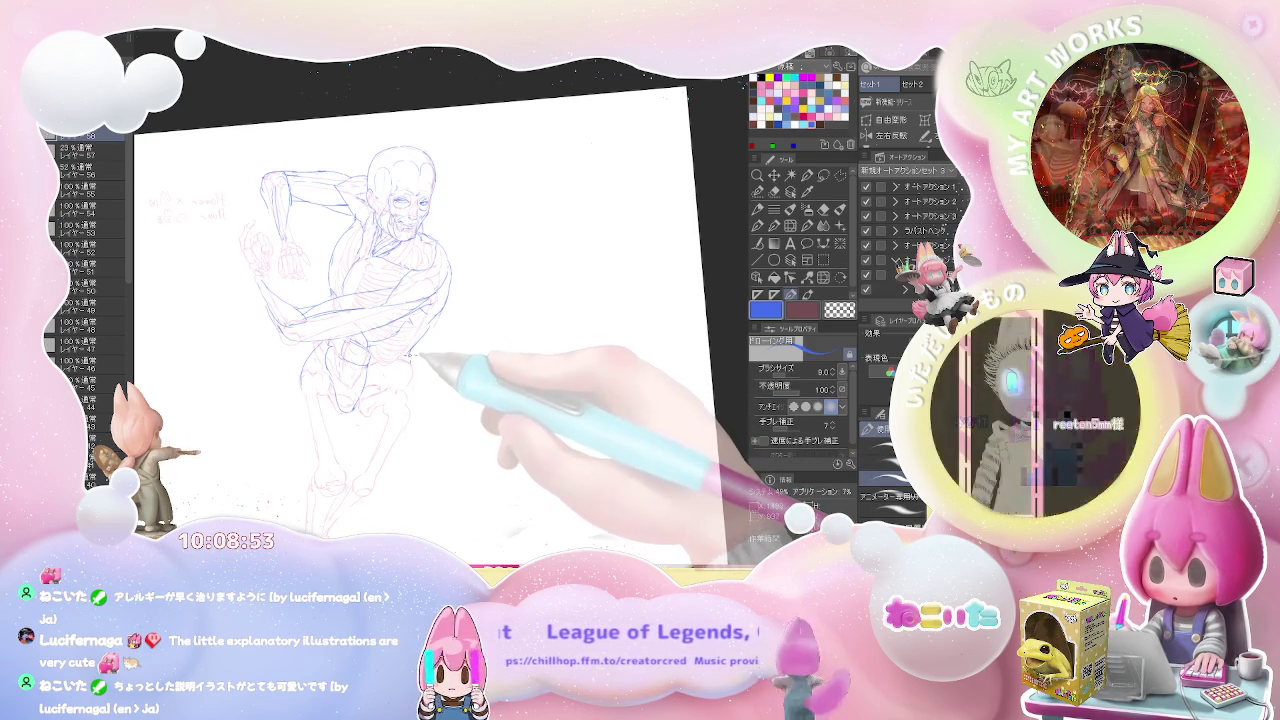
Erase stray blue lines and redraw the torso outline with thin pen strokes
{"action": "key", "text": "e"}
{"action": "key", "text": "p"}
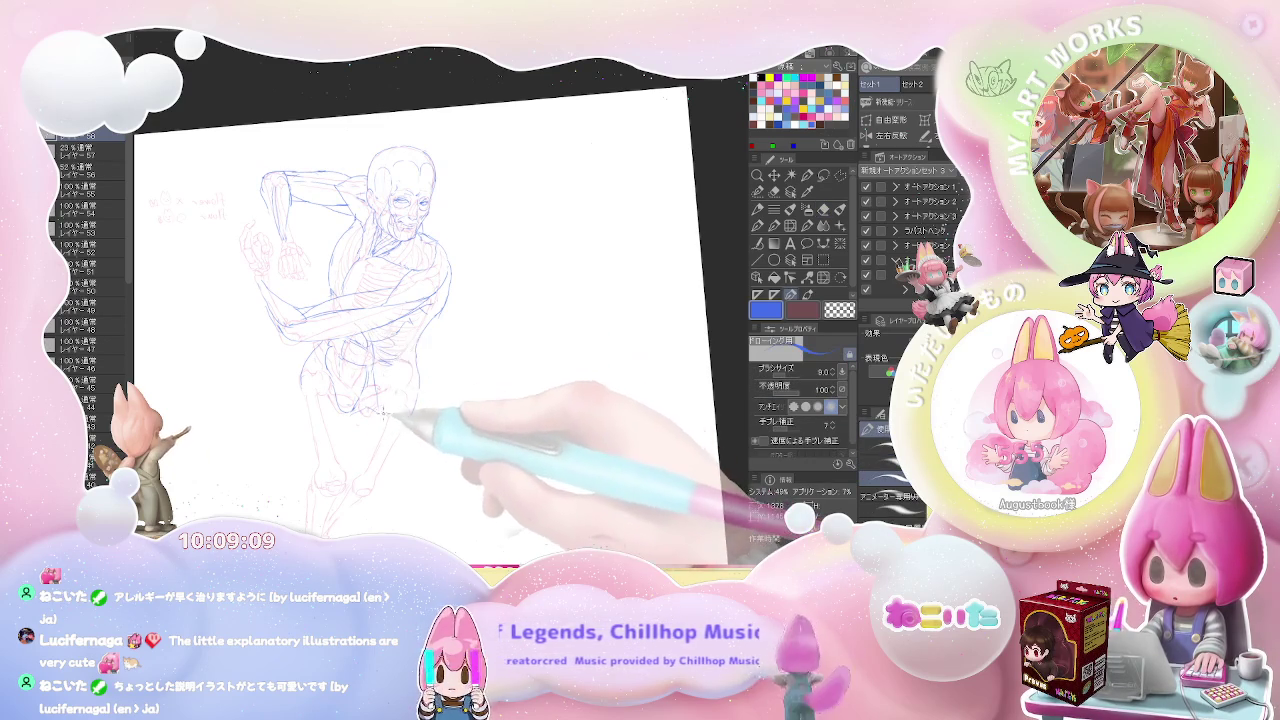
{"action": "key", "text": "e"}
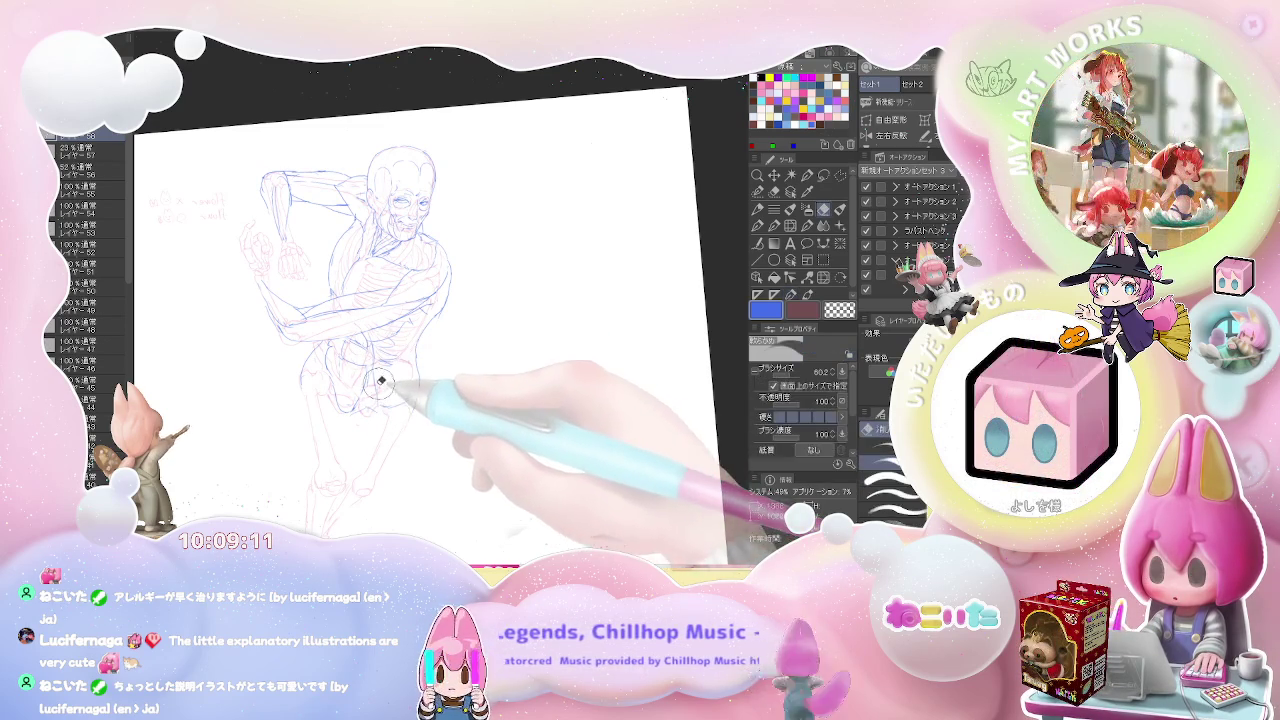
{"action": "key", "text": "p"}
{"action": "key", "text": "e"}
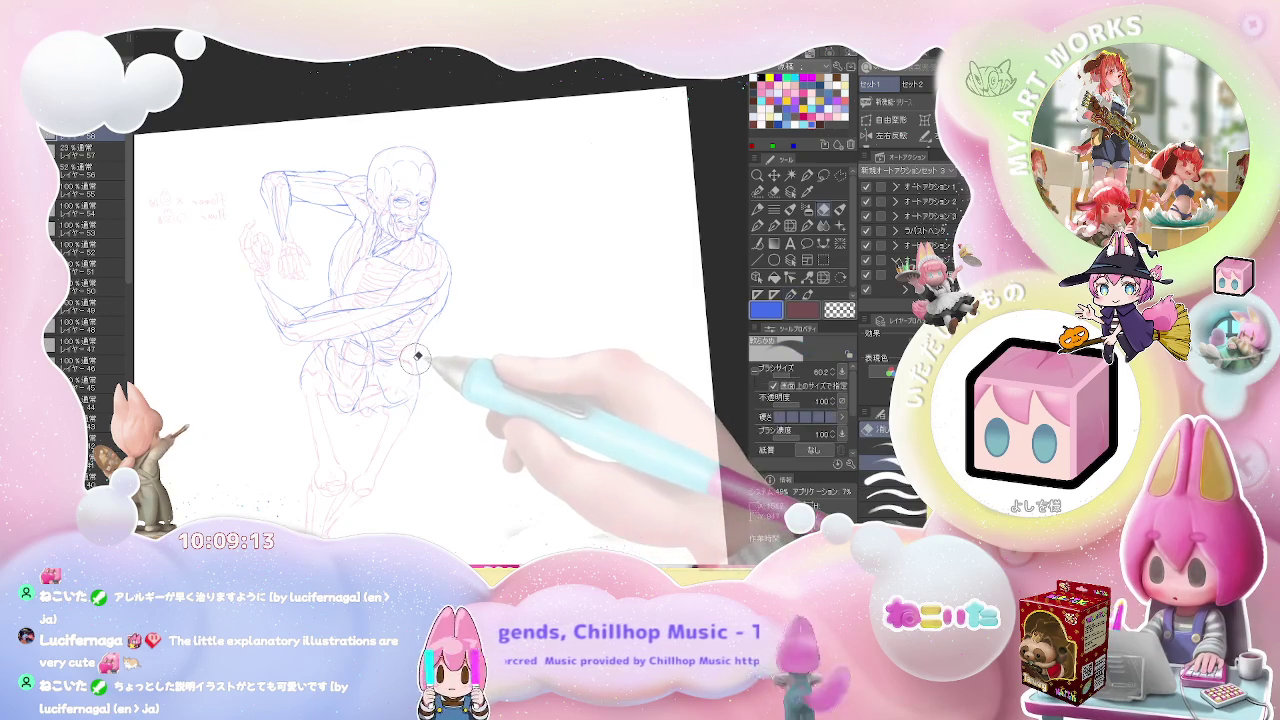
{"action": "key", "text": "p"}
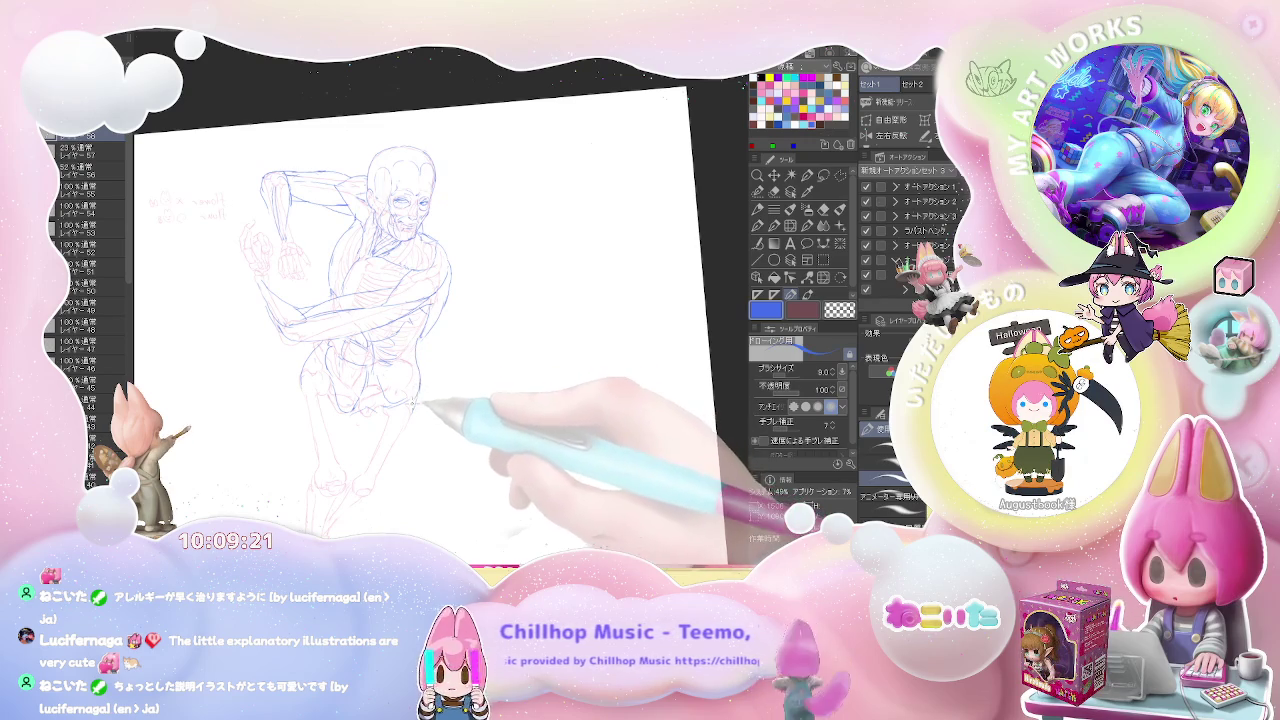
Soft-erase and redraw the blue hip contour lines on a levelled view
{"action": "scroll", "coordinate": [424, 400], "scroll_direction": "down", "scroll_amount": 2}
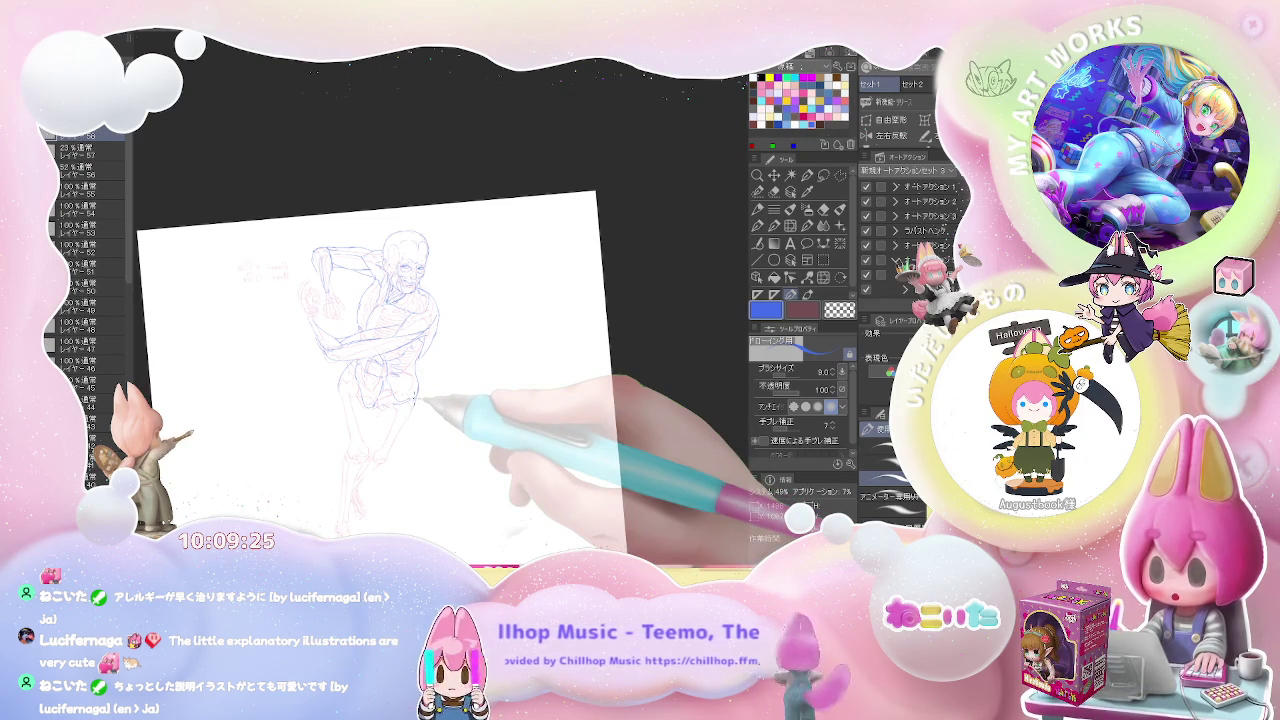
{"action": "scroll", "coordinate": [418, 399], "scroll_direction": "up", "scroll_amount": 2}
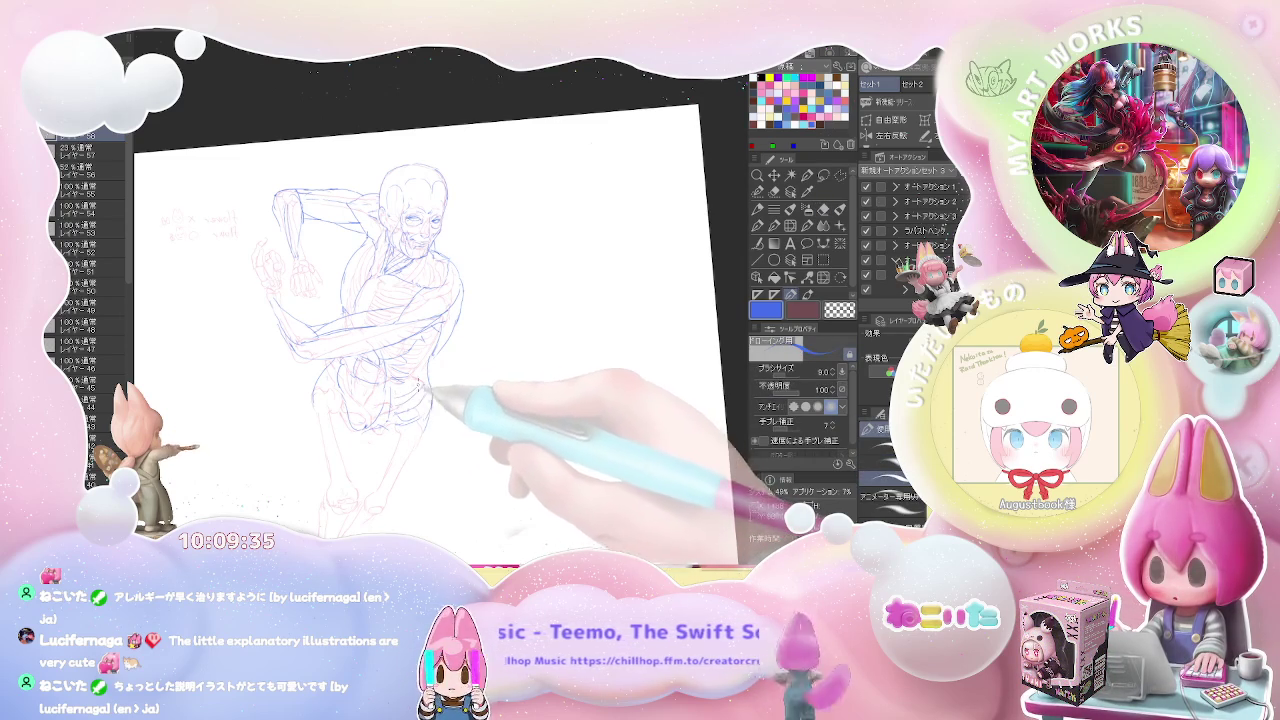
{"action": "key", "text": "e"}
{"action": "key", "text": "p"}
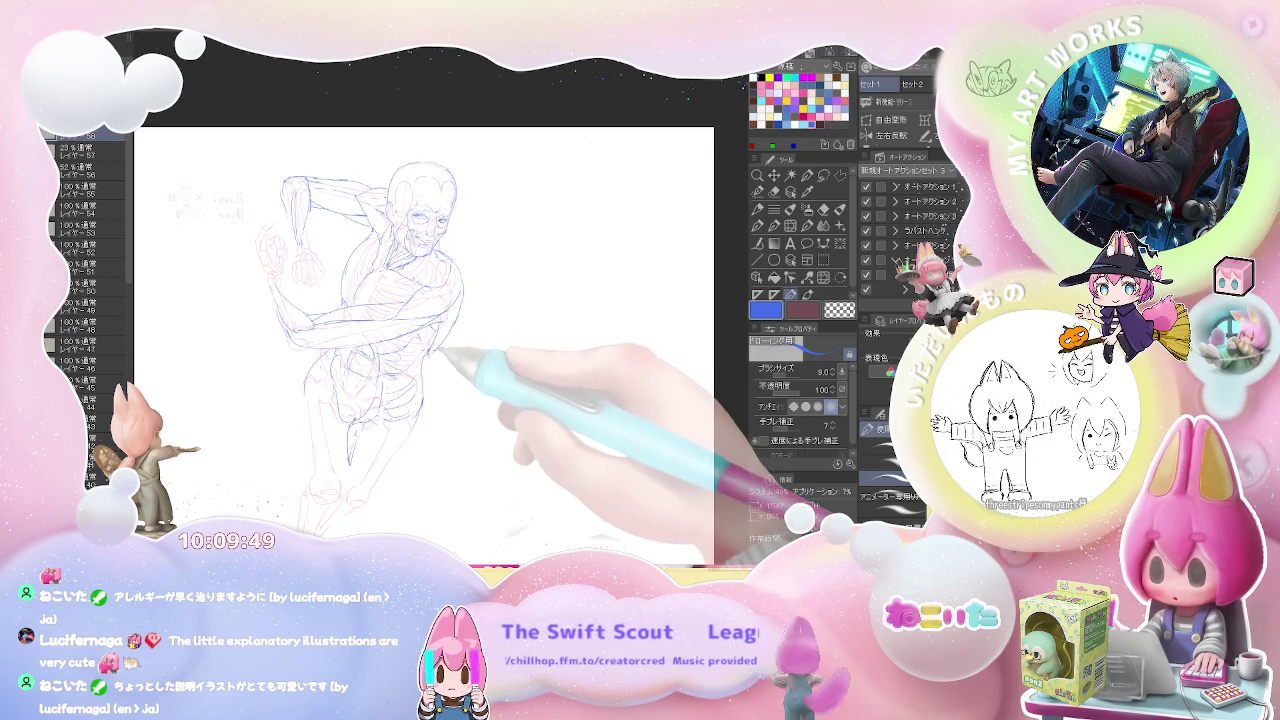
{"action": "key", "text": "e"}
{"action": "key", "text": "p"}
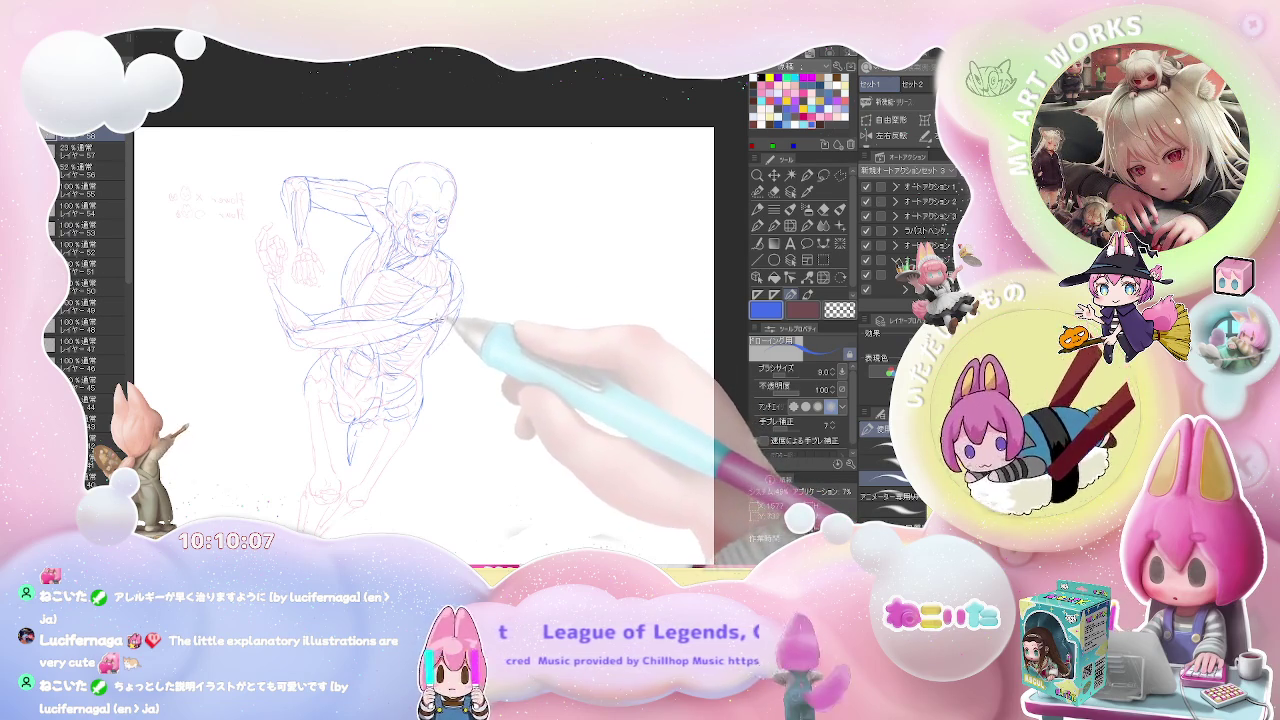
{"action": "scroll", "coordinate": [257, 497], "scroll_direction": "down", "scroll_amount": 2}
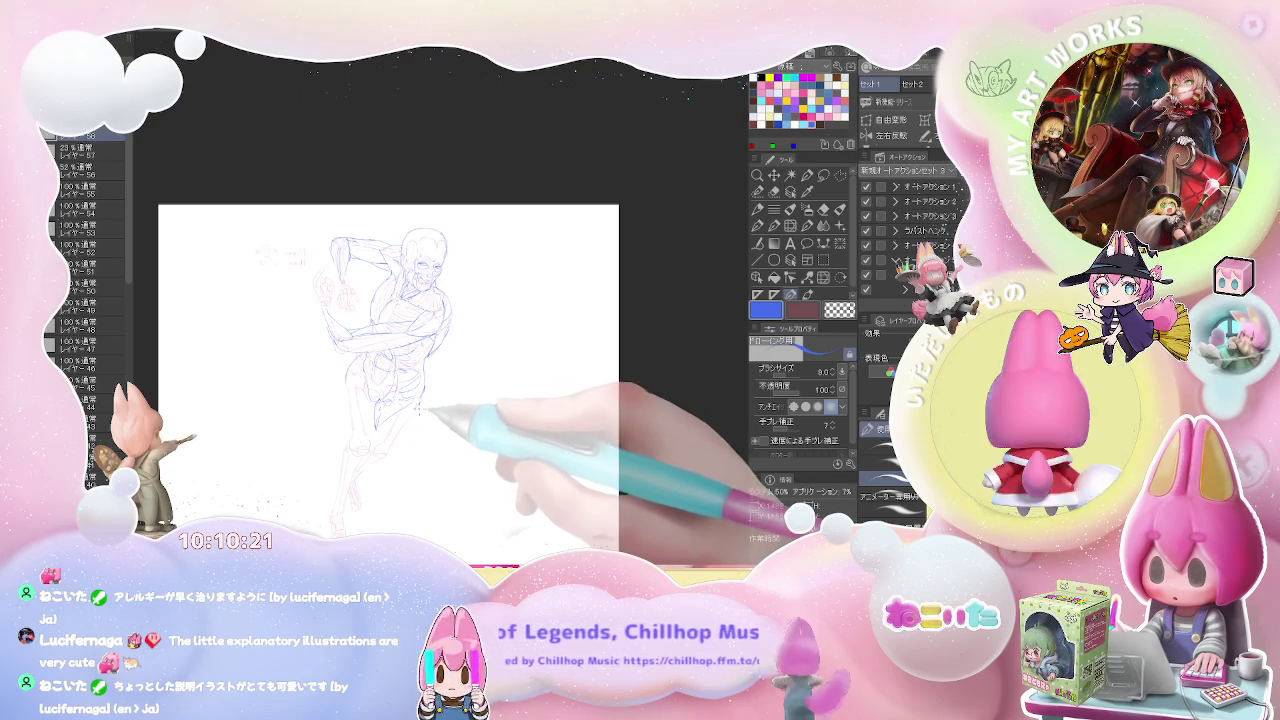
Zoom in on the hip and redraw its blue contour, erasing stray lines
{"action": "scroll", "coordinate": [417, 407], "scroll_direction": "up", "scroll_amount": 2}
{"action": "scroll", "coordinate": [417, 407], "scroll_direction": "up", "scroll_amount": 2}
{"action": "scroll", "coordinate": [417, 407], "scroll_direction": "up", "scroll_amount": 1}
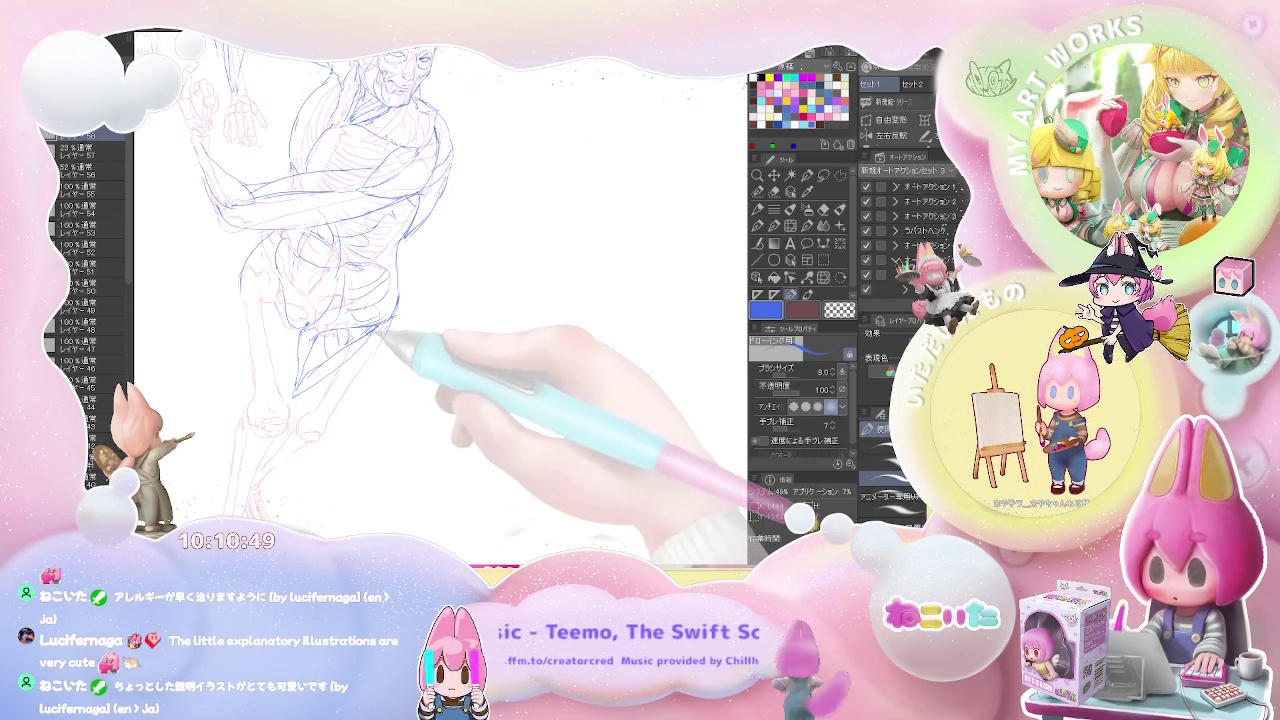
{"action": "key", "text": "e"}
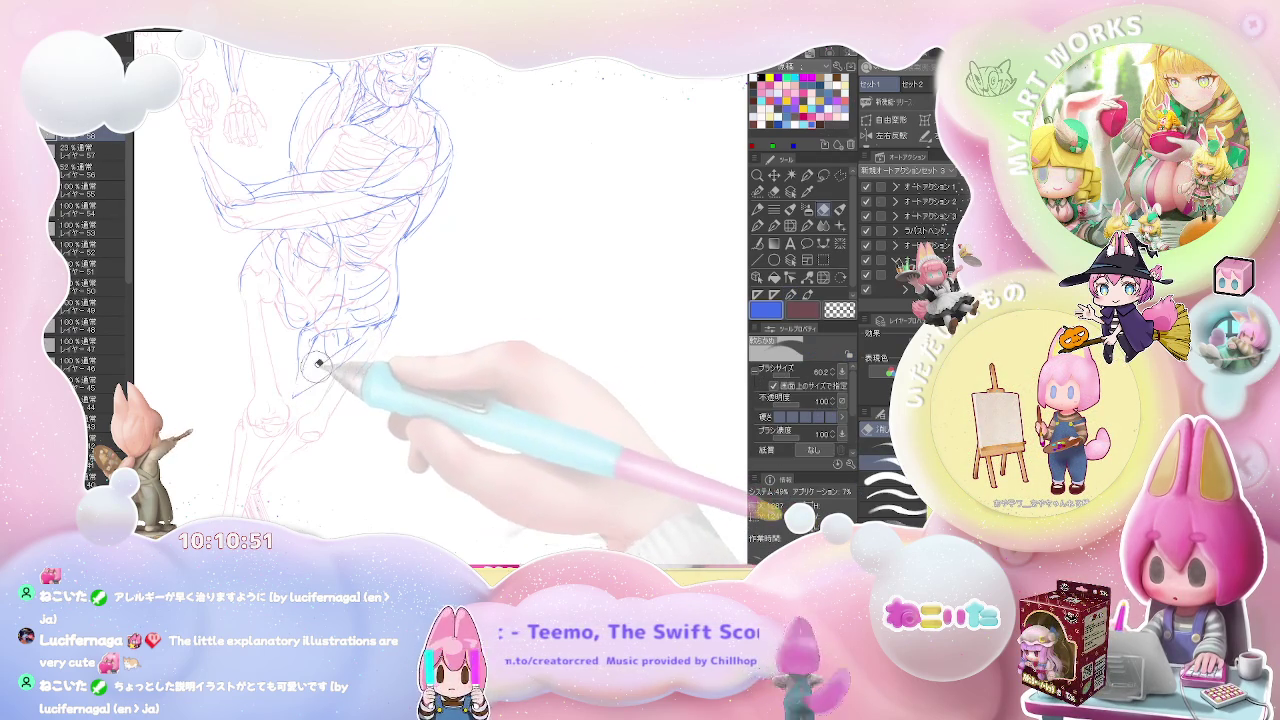
{"action": "key", "text": "p"}
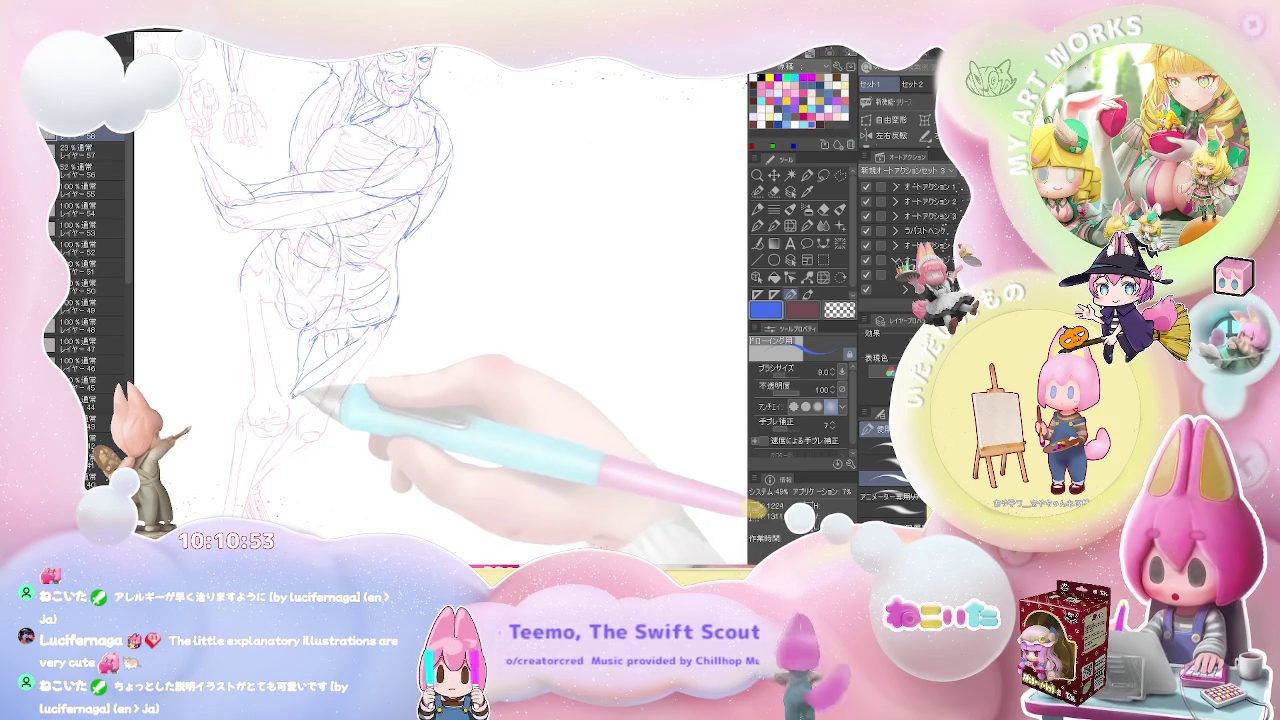
{"action": "key", "text": "ctrl+0"}
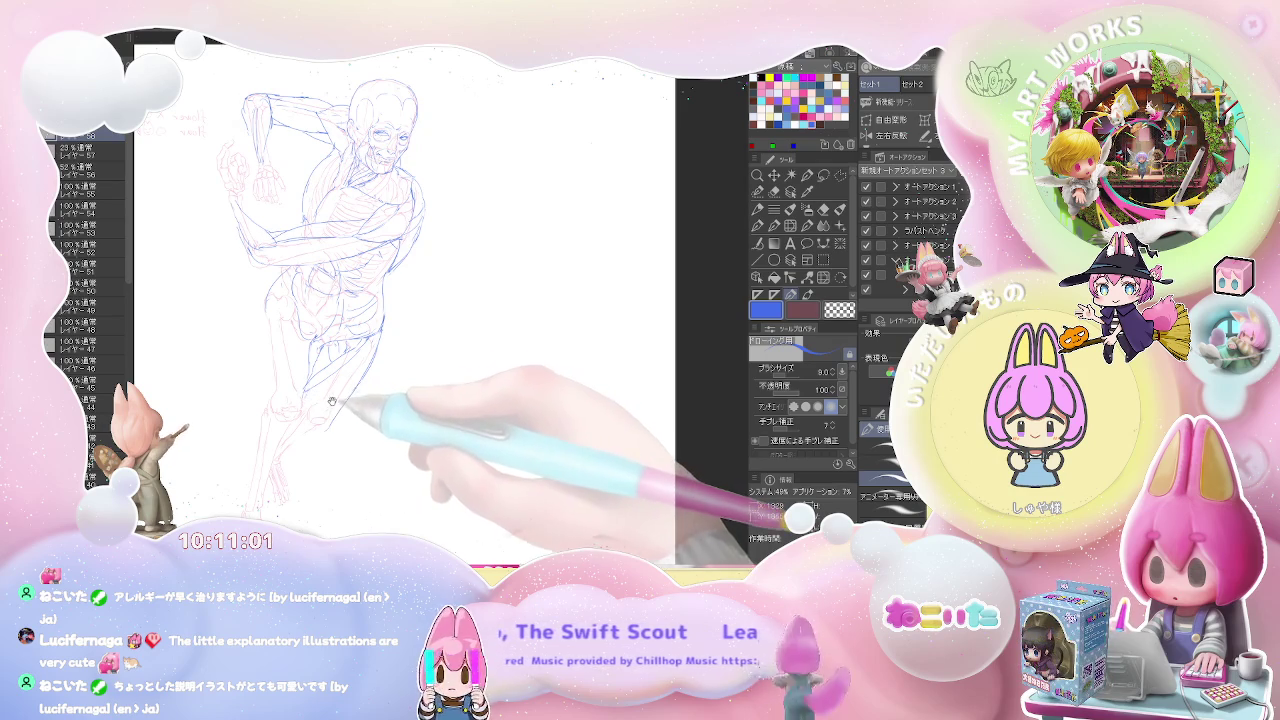
Refine the upper-thigh blue contours, zooming out briefly to check the whole page
{"action": "left_click_drag", "start_coordinate": [340, 400], "coordinate": [350, 355]}
{"action": "key", "text": "e"}
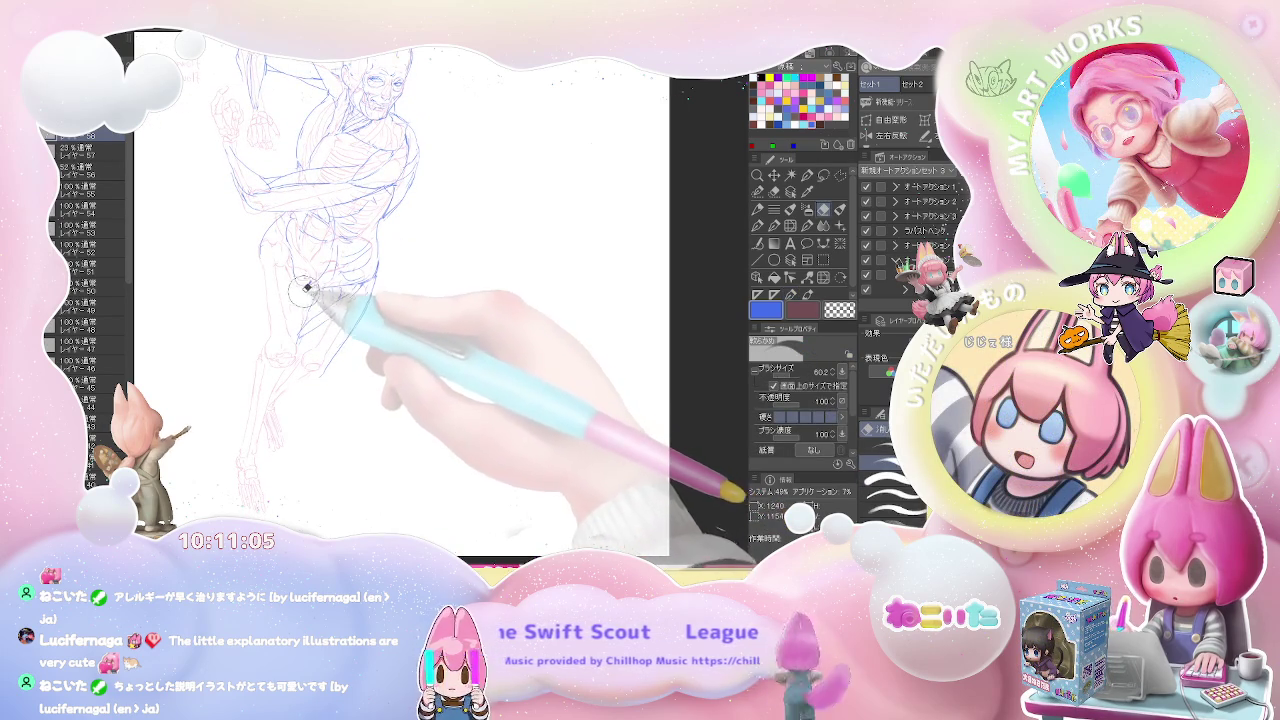
{"action": "key", "text": "p"}
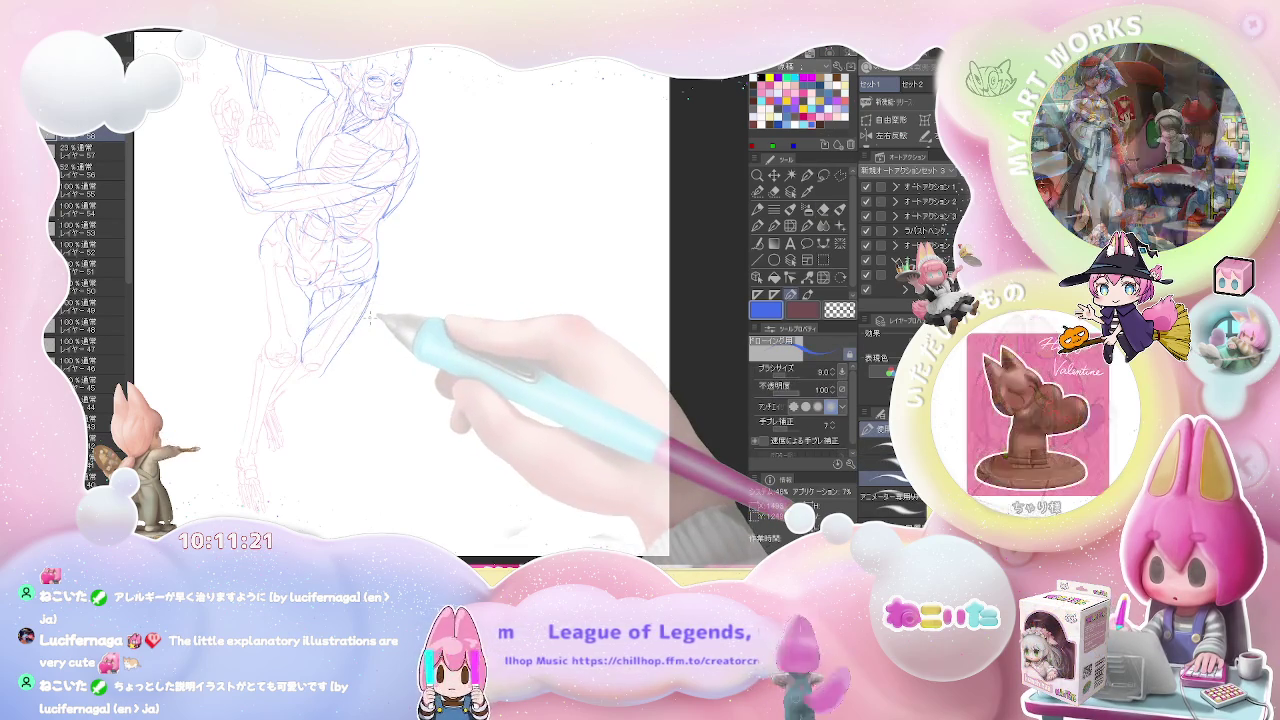
{"action": "key", "text": "ctrl+minus"}
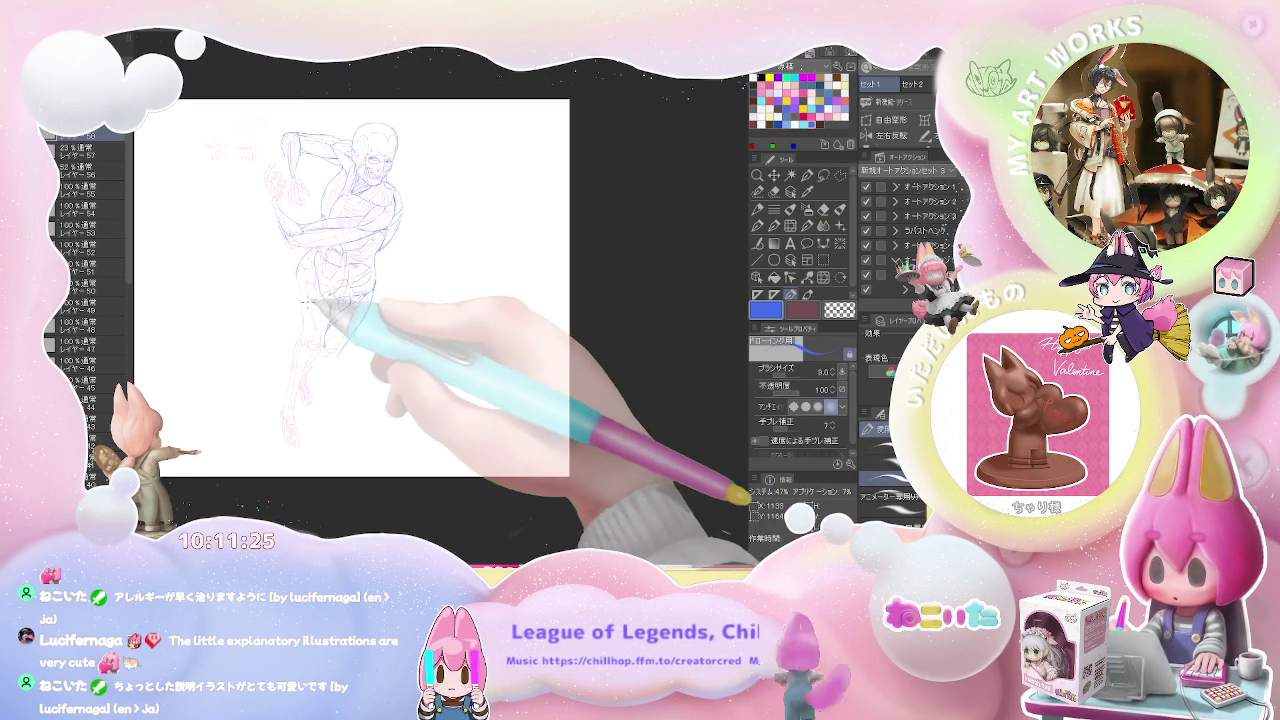
{"action": "key", "text": "e"}
{"action": "key", "text": "ctrl+plus"}
{"action": "key", "text": "p"}
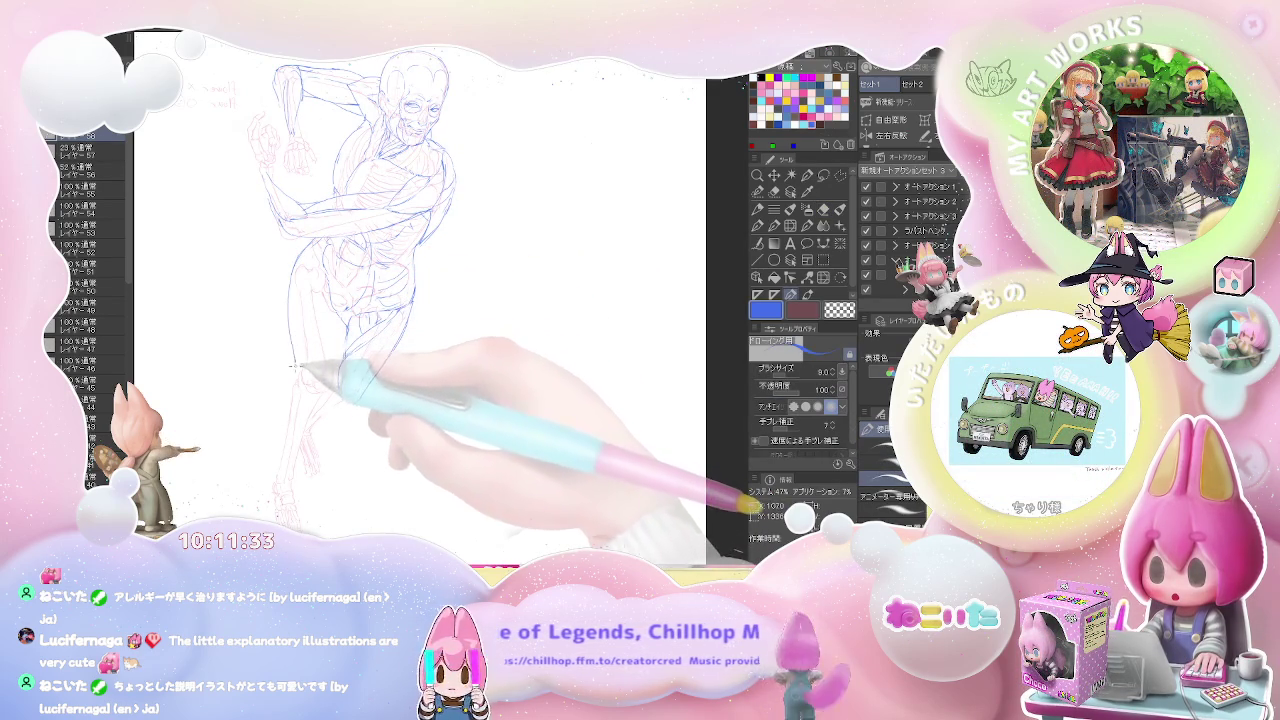
{"action": "left_click_drag", "start_coordinate": [300, 355], "coordinate": [310, 250]}
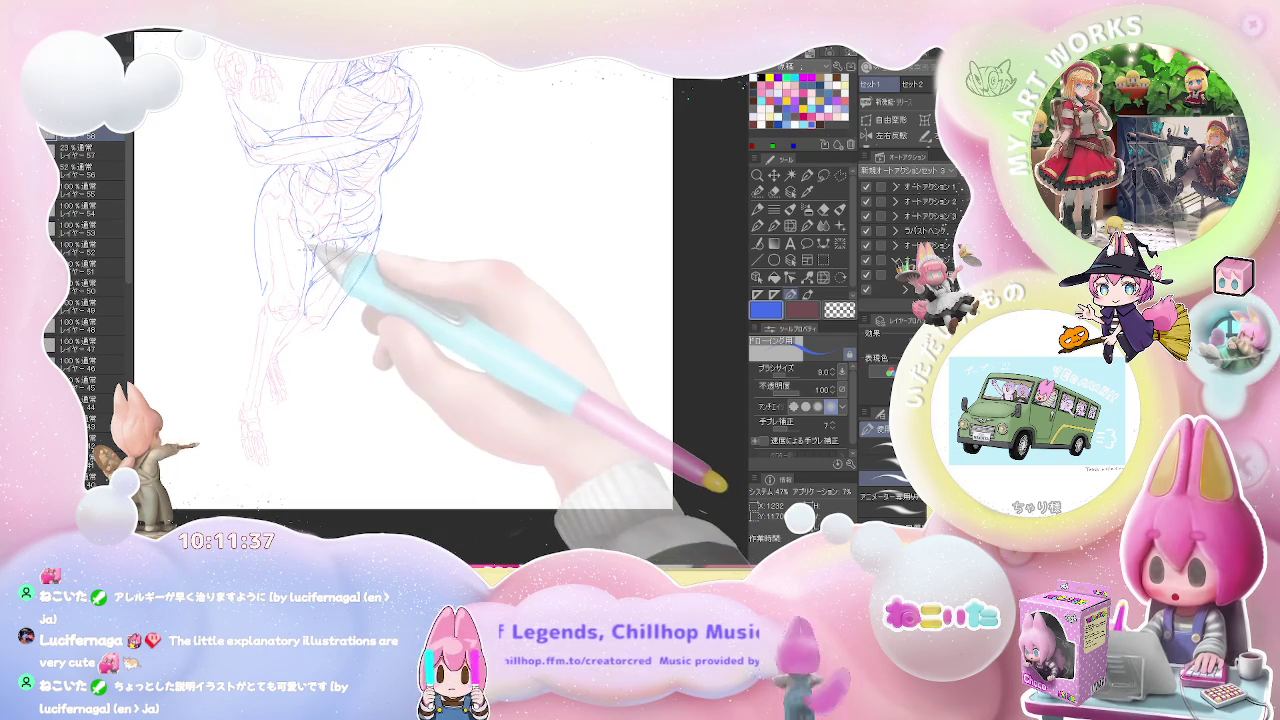
Redraw cleaner blue contours down the thighs toward the knees, then review zoomed out
{"action": "key", "text": "e"}
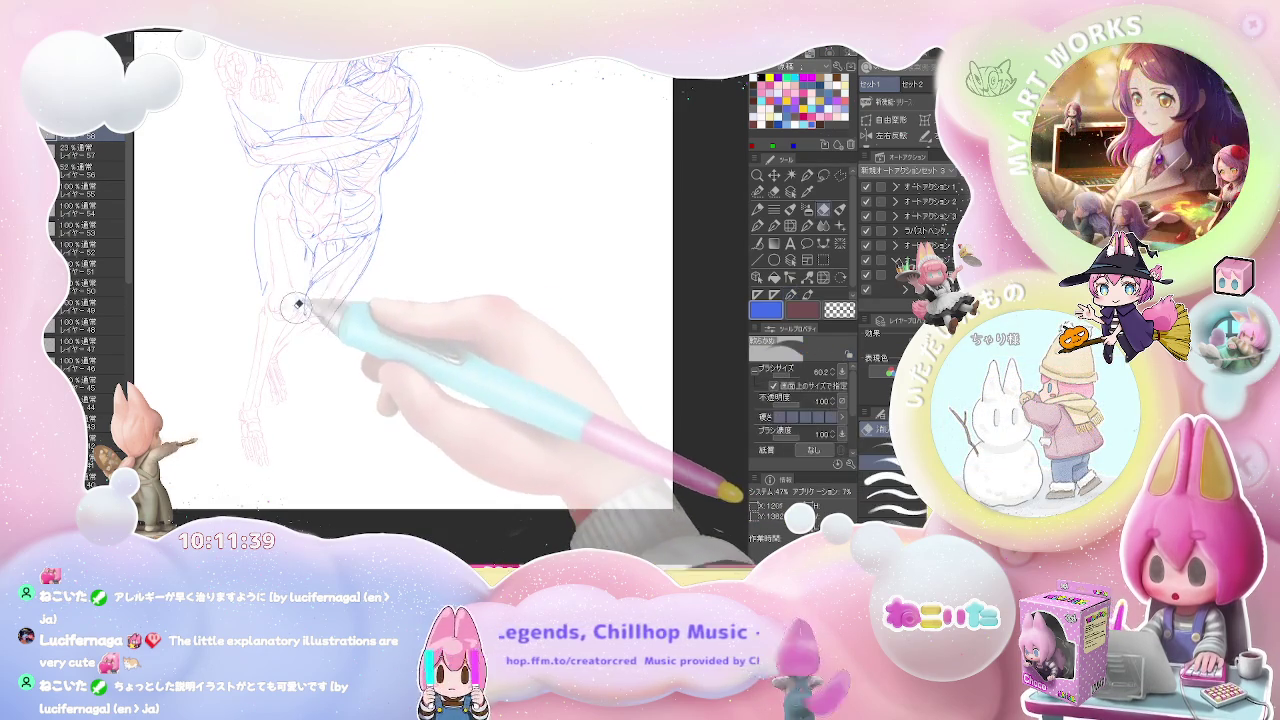
{"action": "key", "text": "p"}
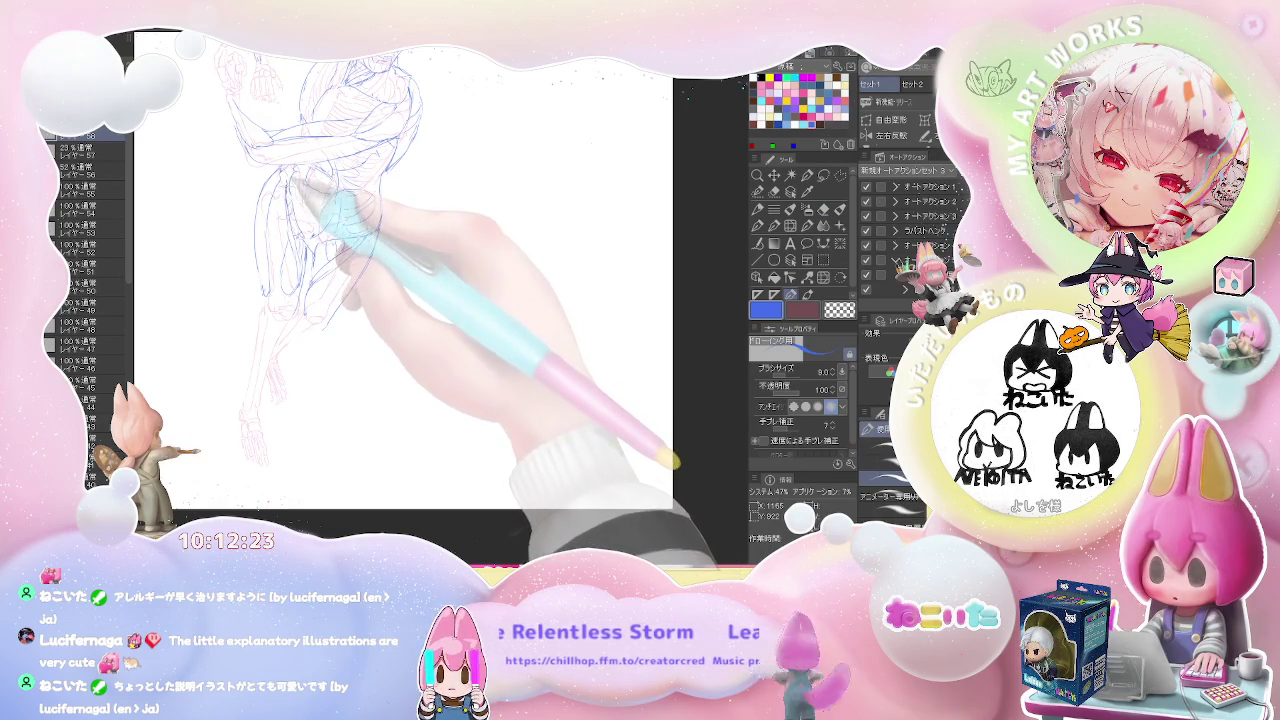
{"action": "key", "text": "ctrl+minus"}
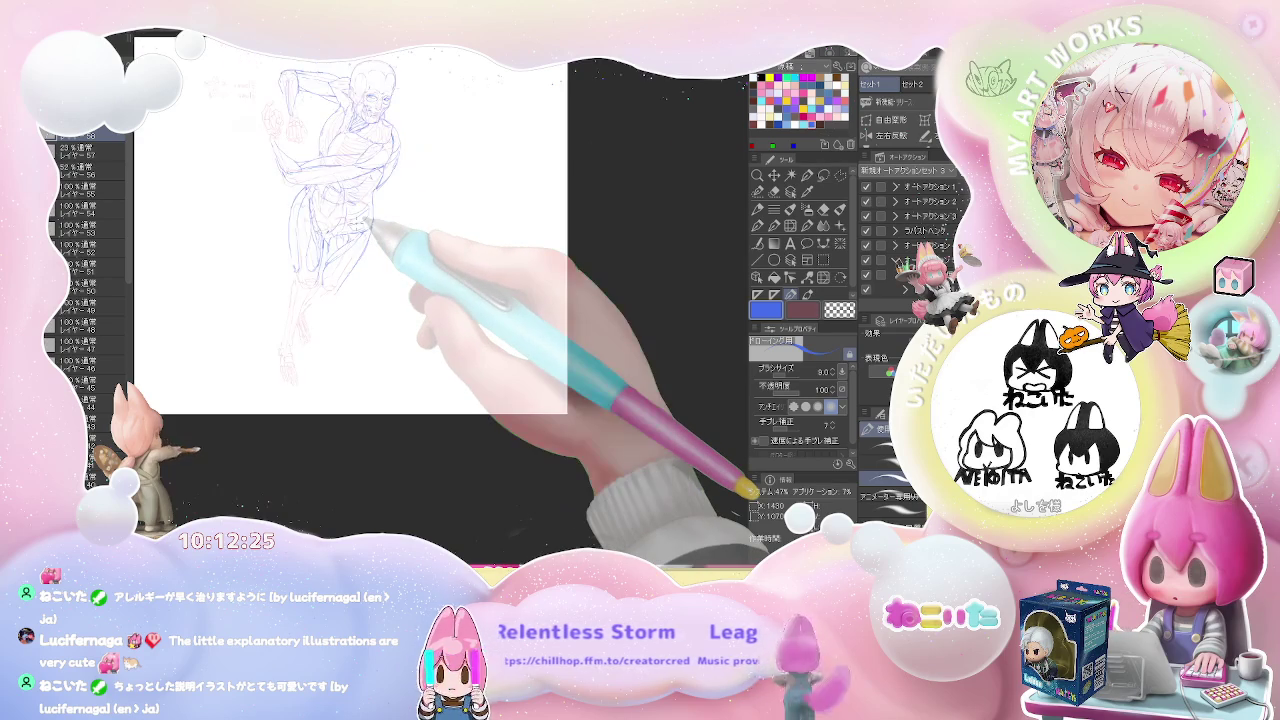
{"action": "scroll", "coordinate": [360, 220], "scroll_direction": "up", "scroll_amount": 2}
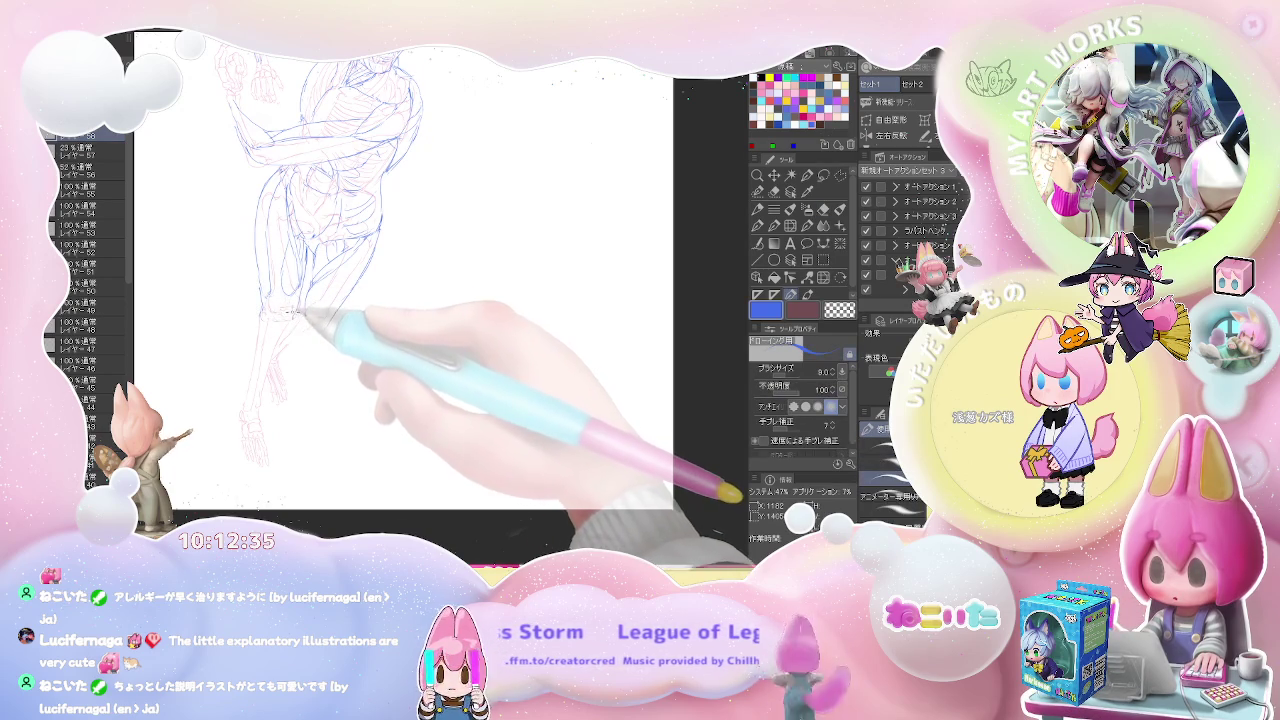
{"action": "scroll", "coordinate": [274, 318], "scroll_direction": "down", "scroll_amount": 2}
{"action": "scroll", "coordinate": [286, 345], "scroll_direction": "up", "scroll_amount": 1}
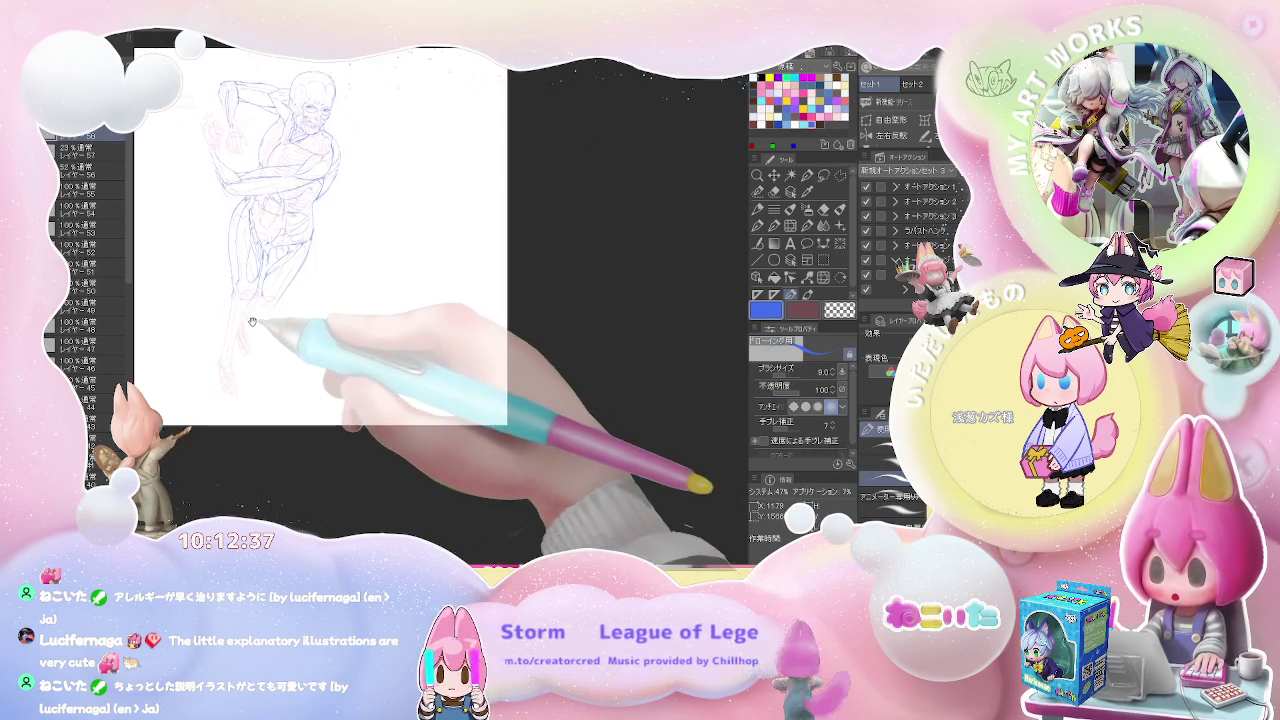
{"action": "scroll", "coordinate": [270, 320], "scroll_direction": "up", "scroll_amount": 1}
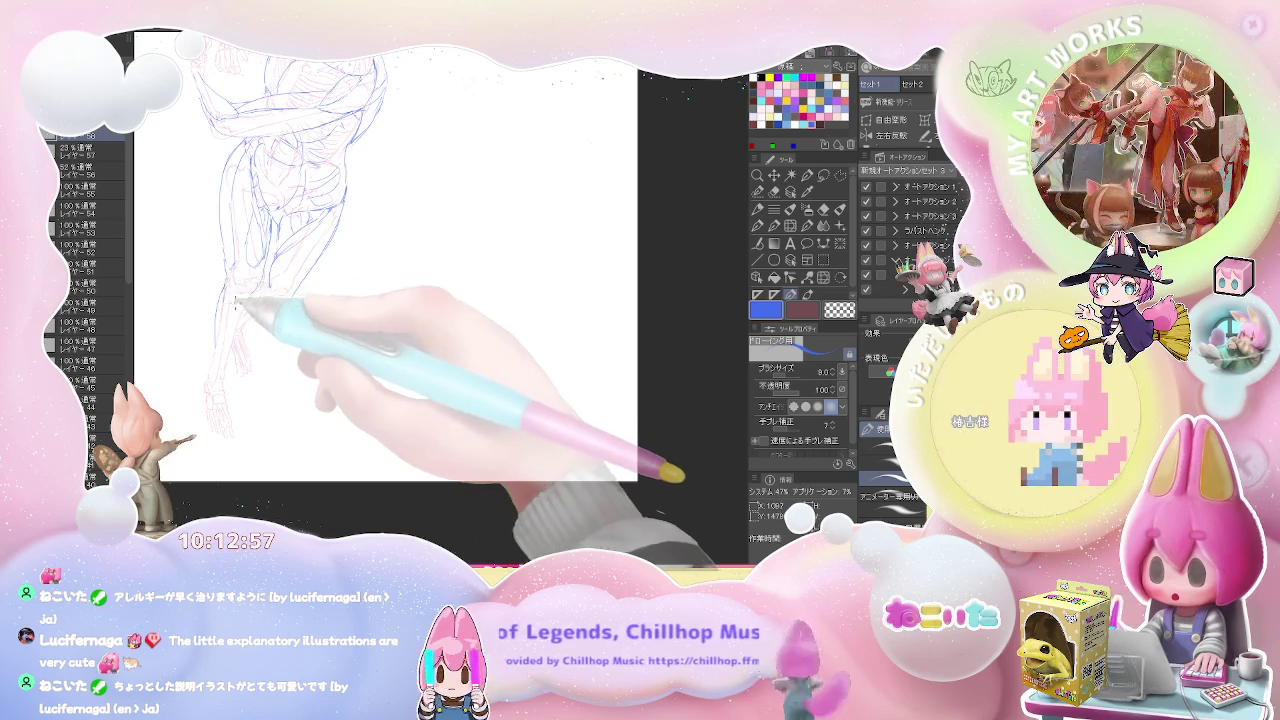
Draw a dark contour up the torso, erasing and redrawing stray leg strokes
{"action": "scroll", "coordinate": [400, 270], "scroll_direction": "up", "scroll_amount": 2}
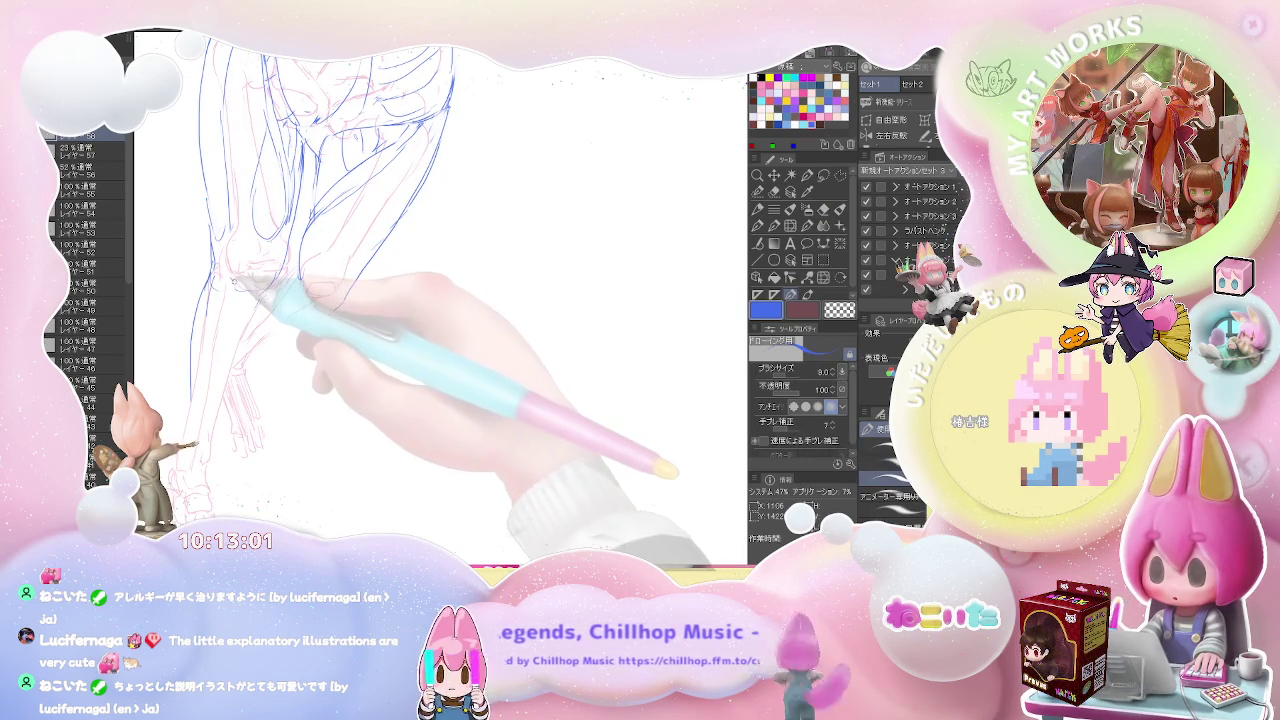
{"action": "key", "text": "e"}
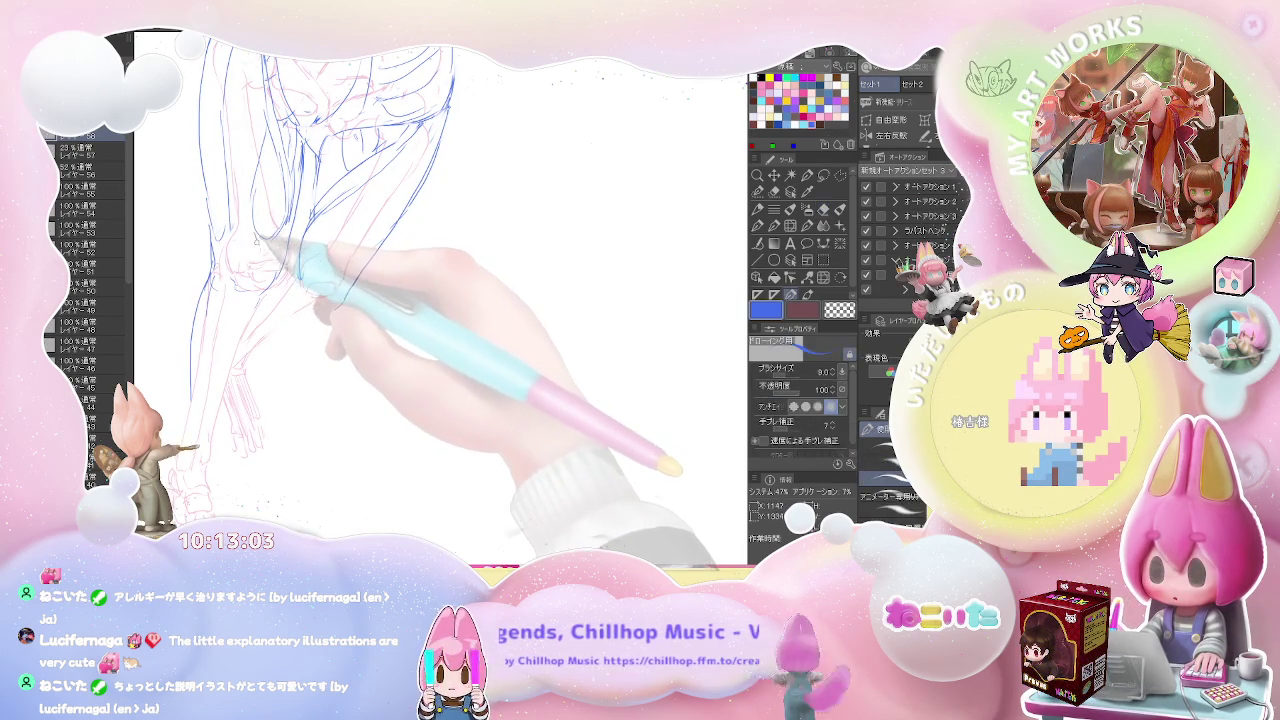
{"action": "key", "text": "e"}
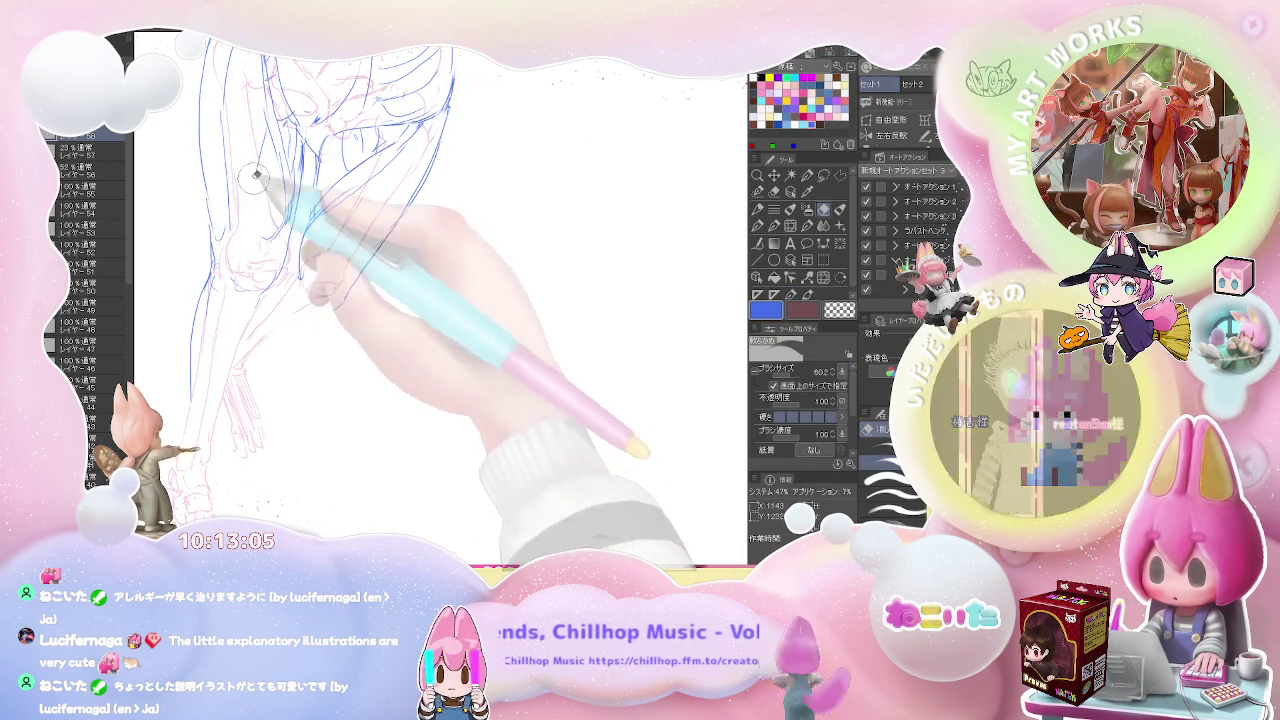
{"action": "scroll", "coordinate": [288, 217], "scroll_direction": "down", "scroll_amount": 1}
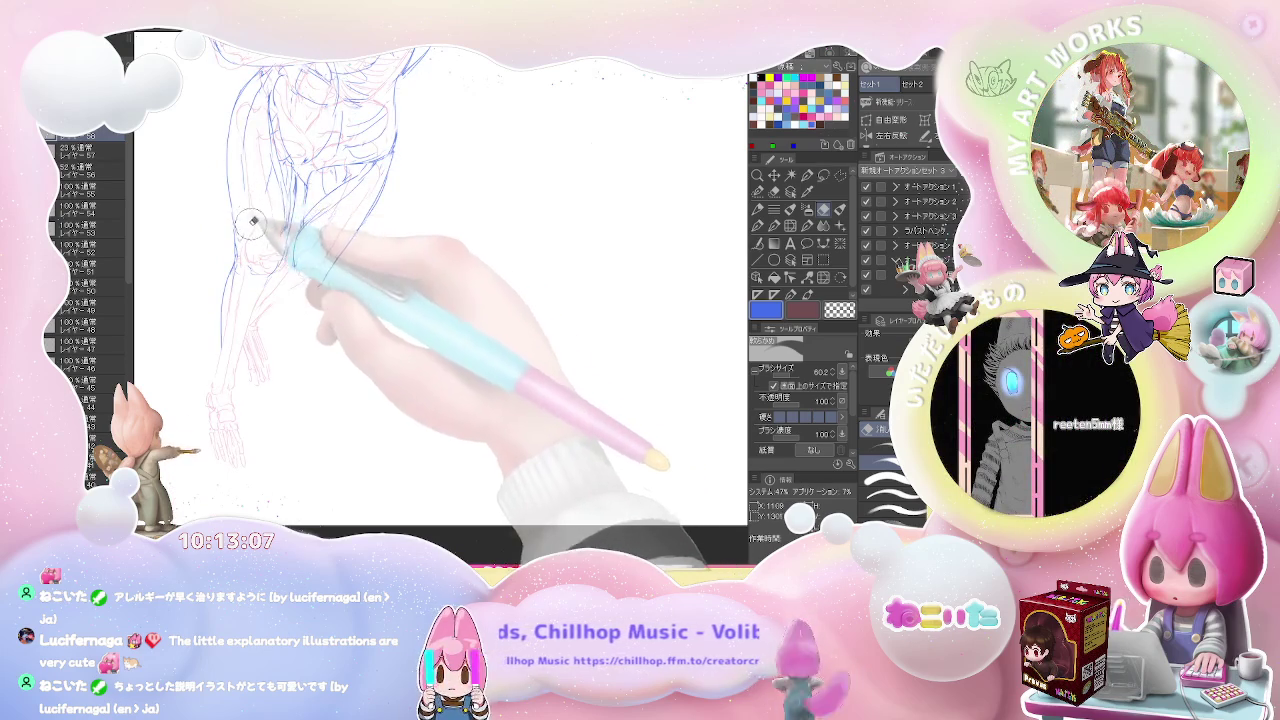
{"action": "key", "text": "p"}
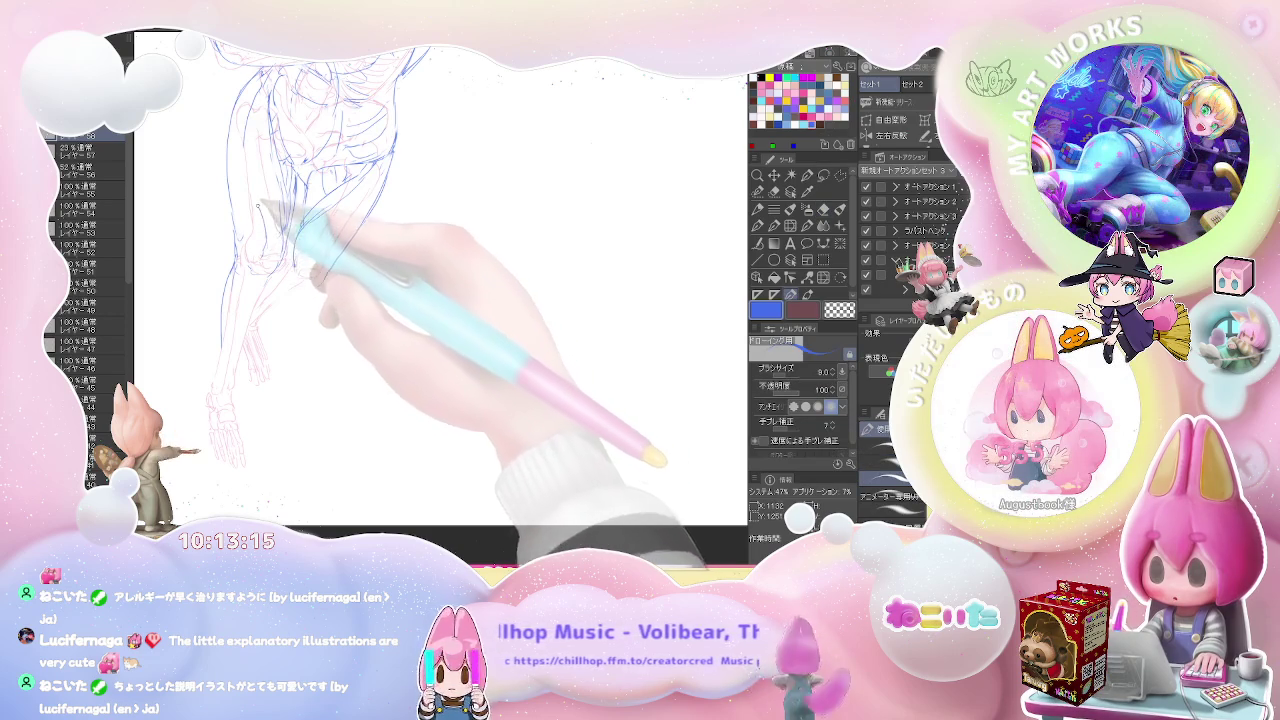
{"action": "key", "text": "e"}
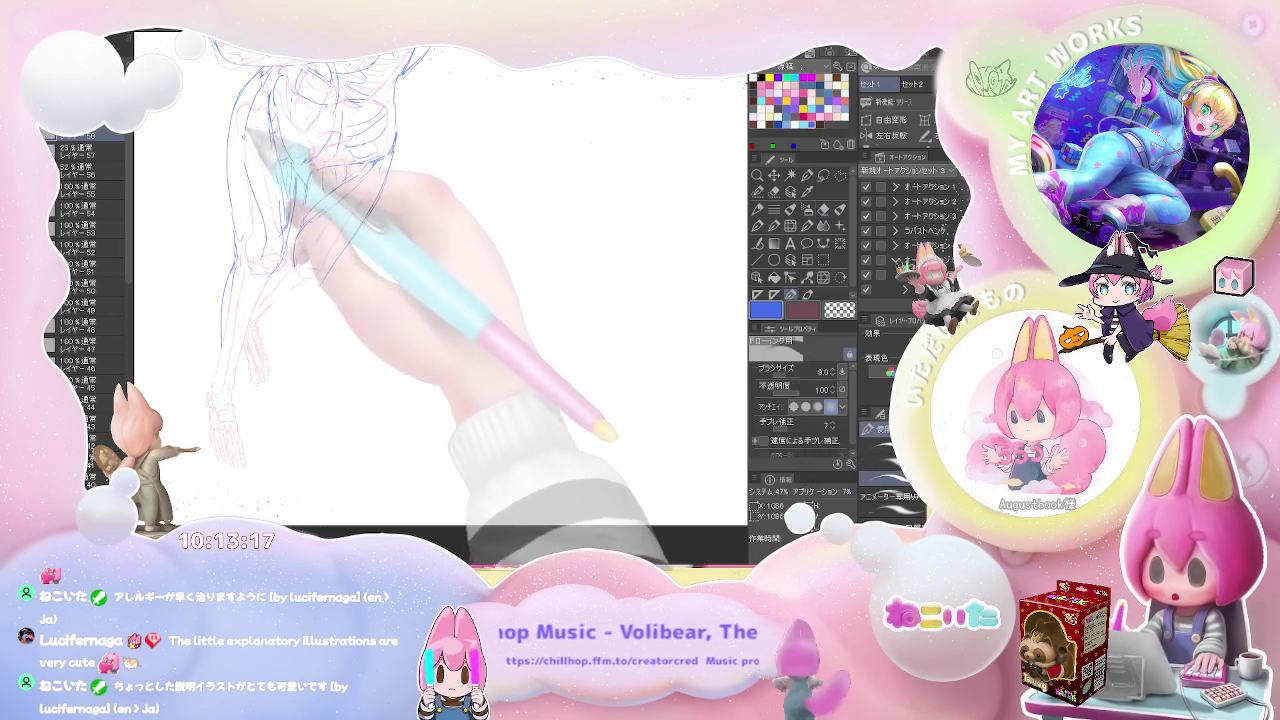
{"action": "key", "text": "p"}
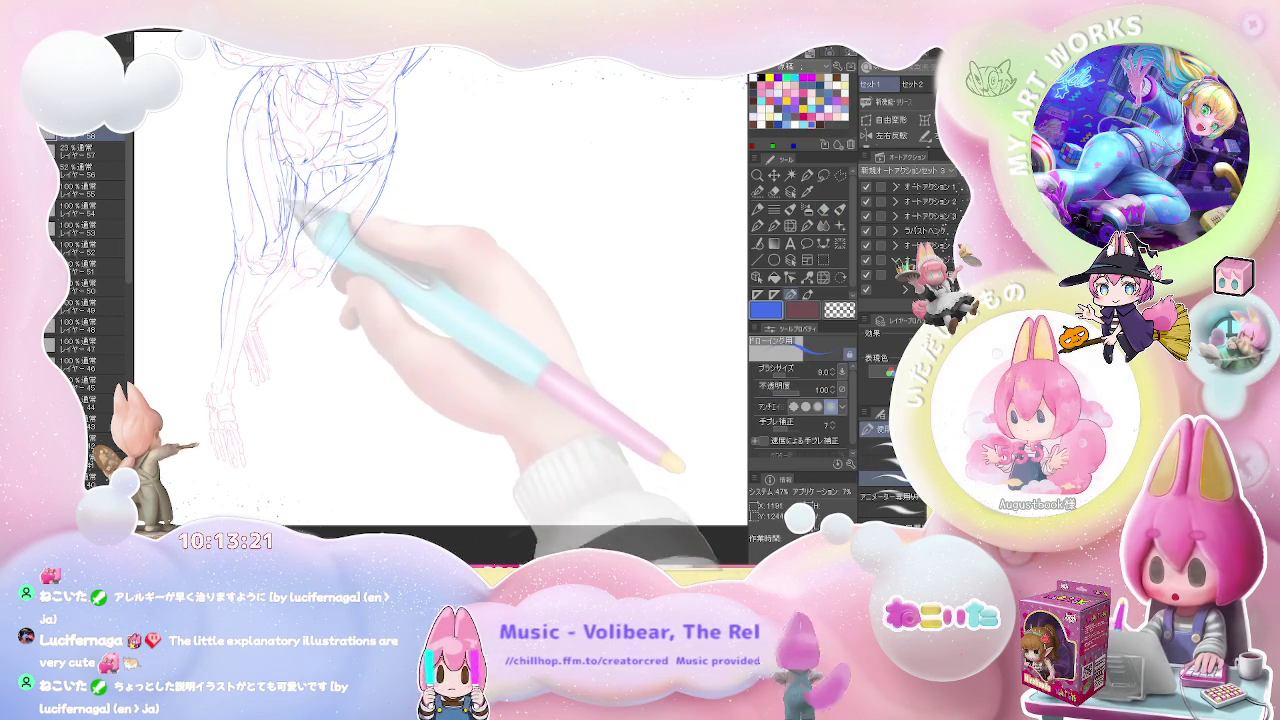
{"action": "left_click_drag", "start_coordinate": [291, 237], "coordinate": [296, 162]}
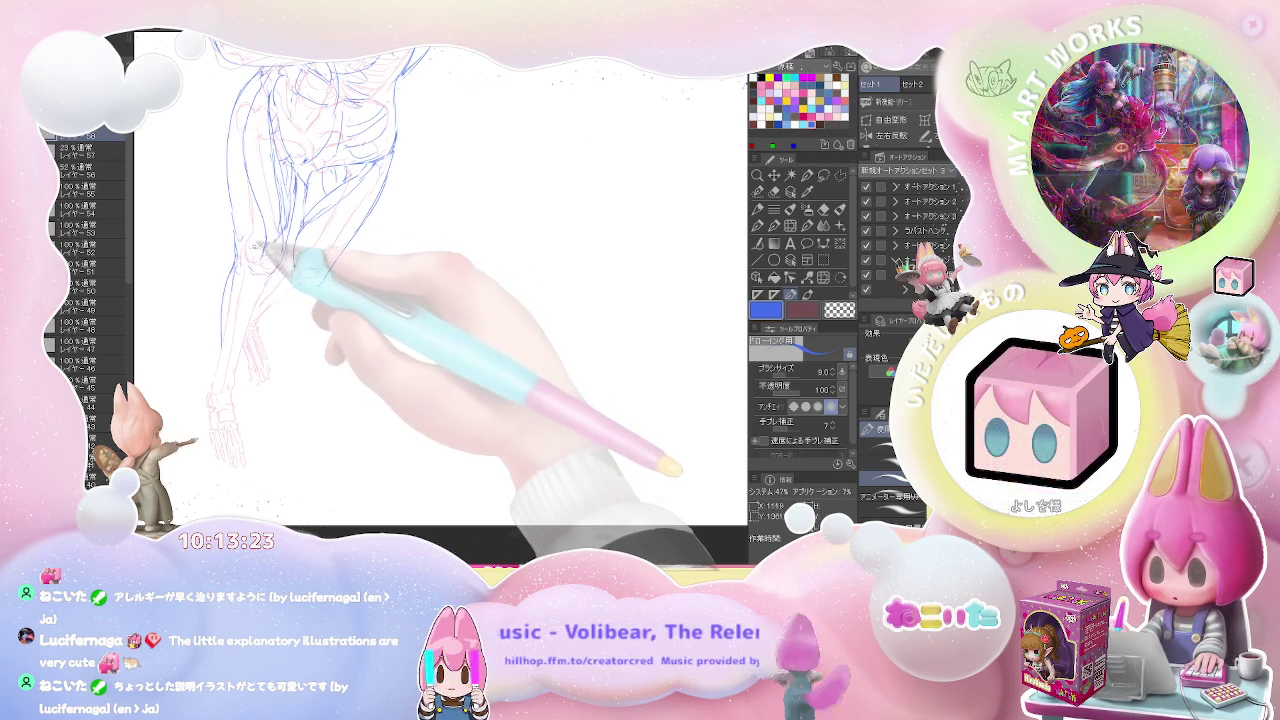
{"action": "key", "text": "e"}
{"action": "key", "text": "p"}
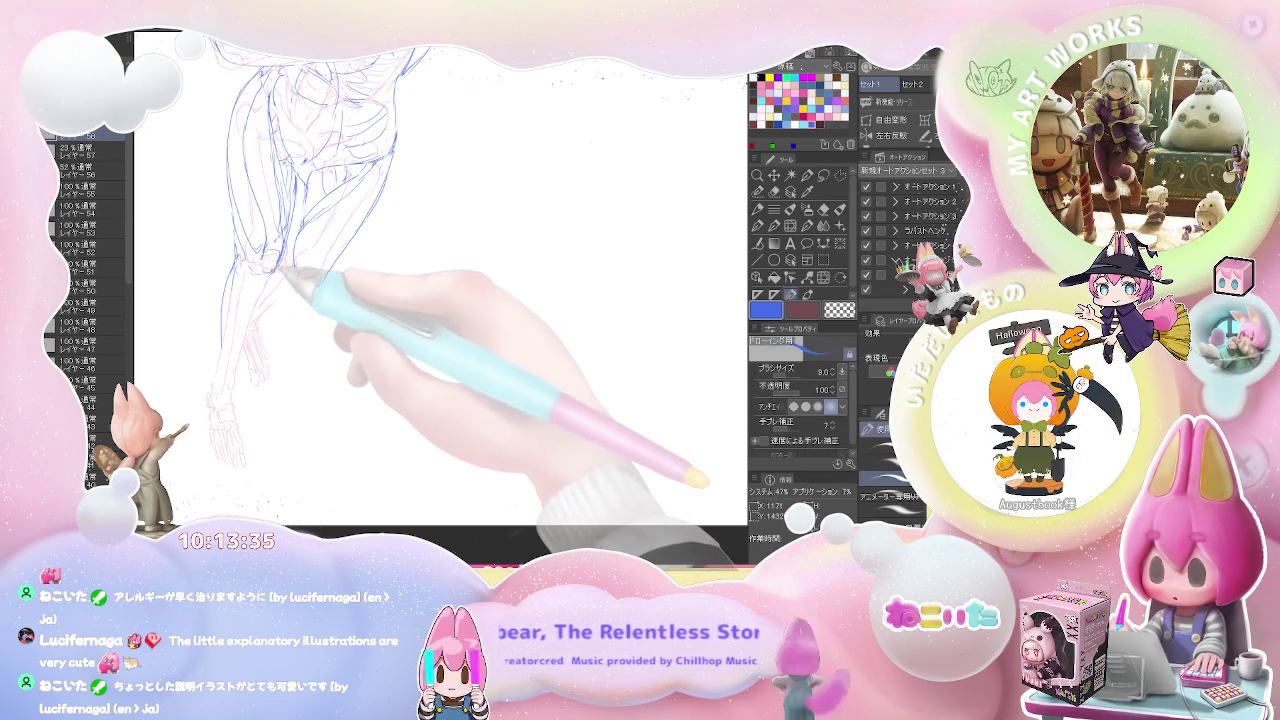
{"action": "key", "text": "e"}
{"action": "key", "text": "p"}
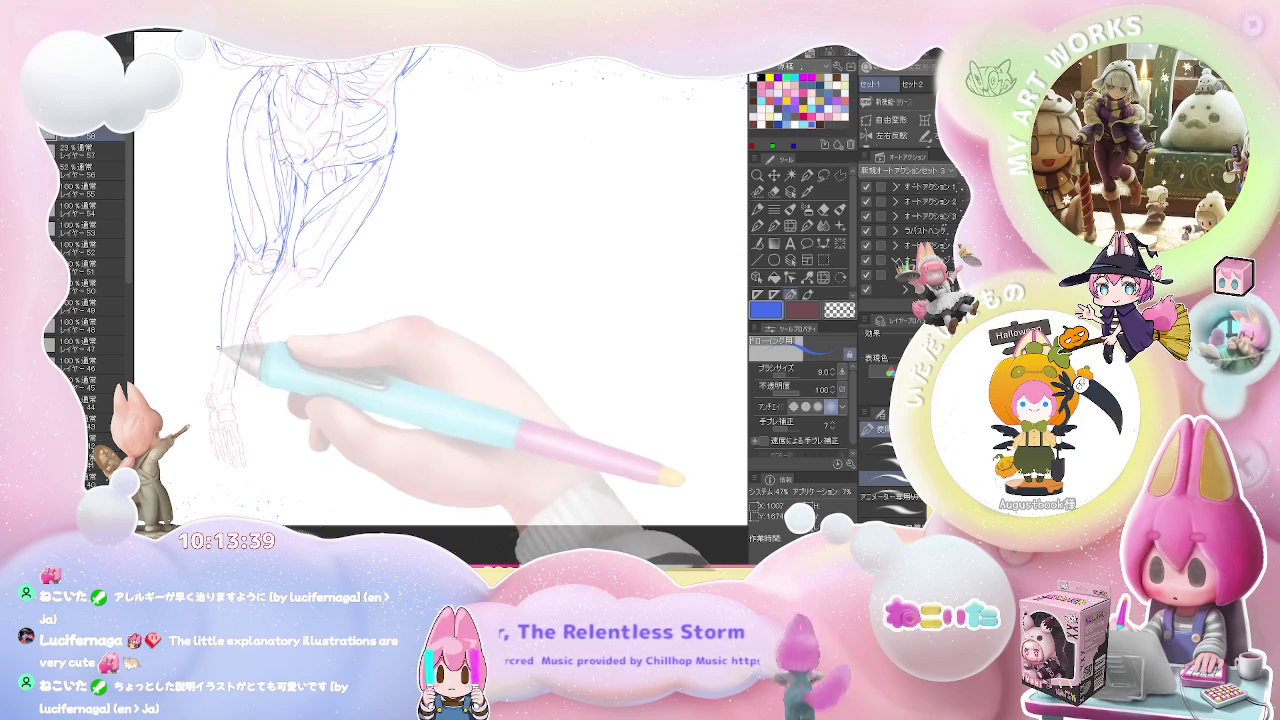
Extend the outlines past the knees down to the ankles, erasing misplaced strokes
{"action": "scroll", "coordinate": [213, 395], "scroll_direction": "down", "scroll_amount": 2}
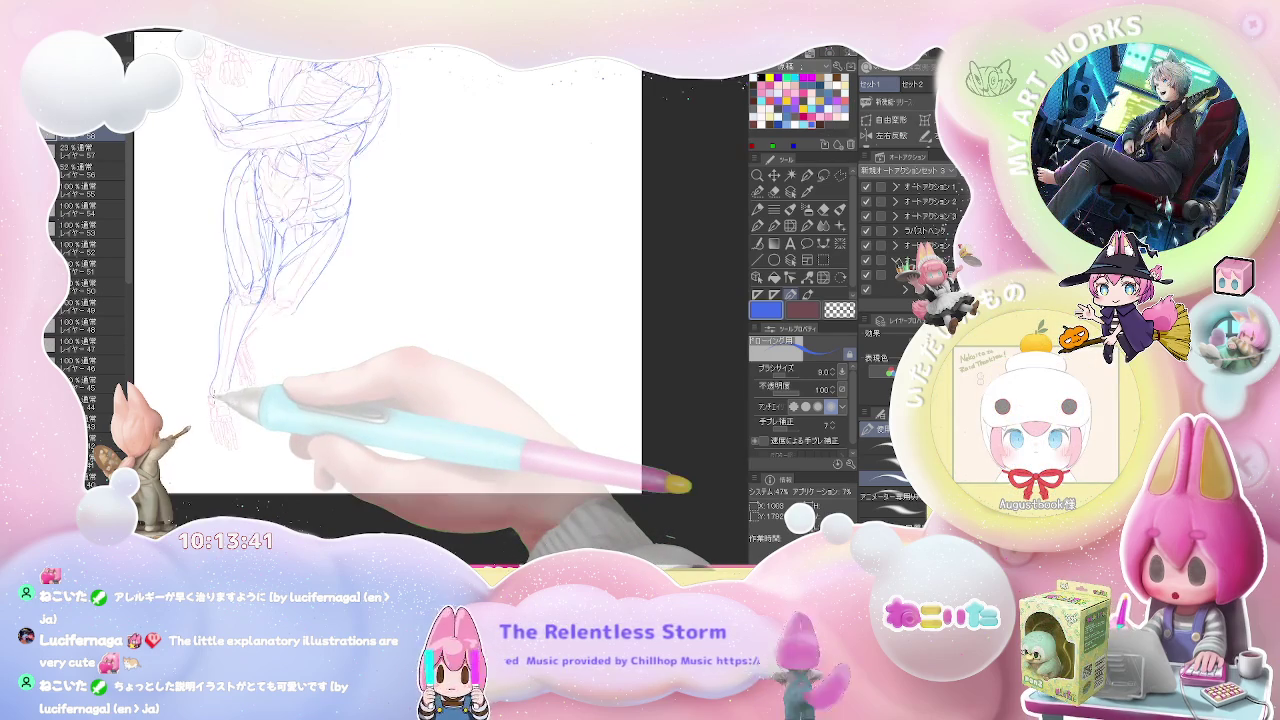
{"action": "scroll", "coordinate": [213, 395], "scroll_direction": "down", "scroll_amount": 2}
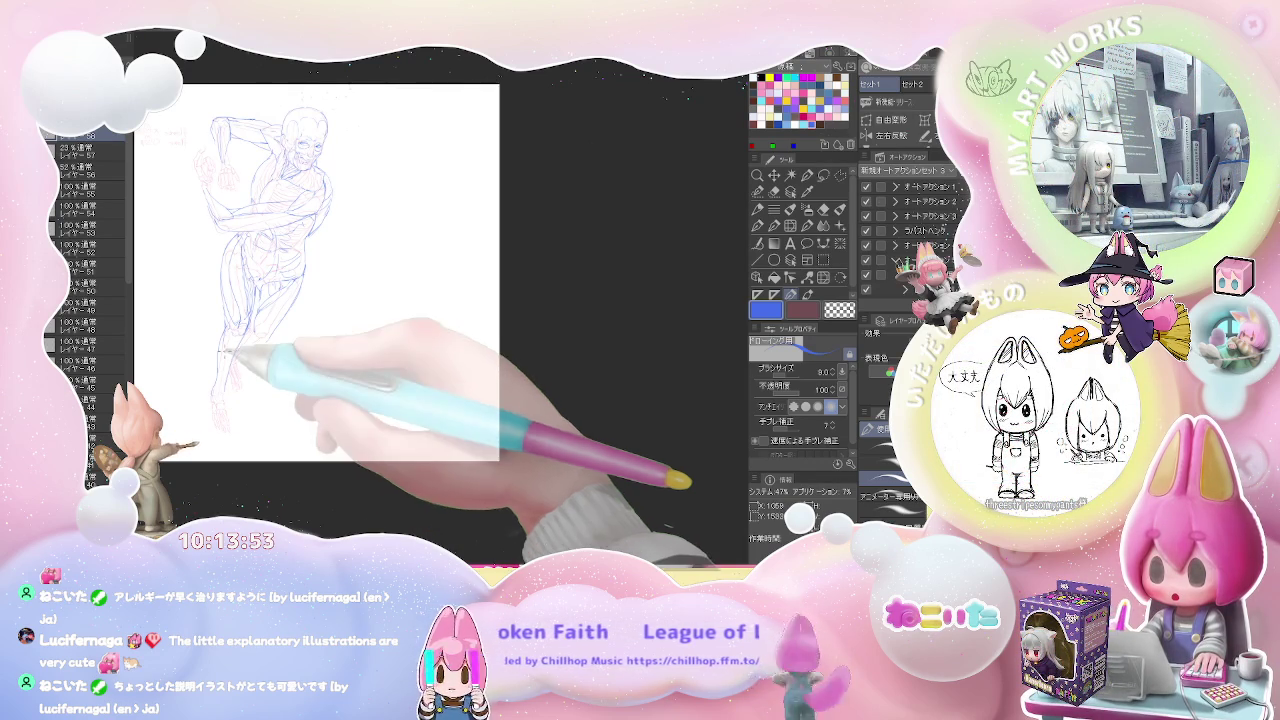
{"action": "scroll", "coordinate": [230, 345], "scroll_direction": "up", "scroll_amount": 2}
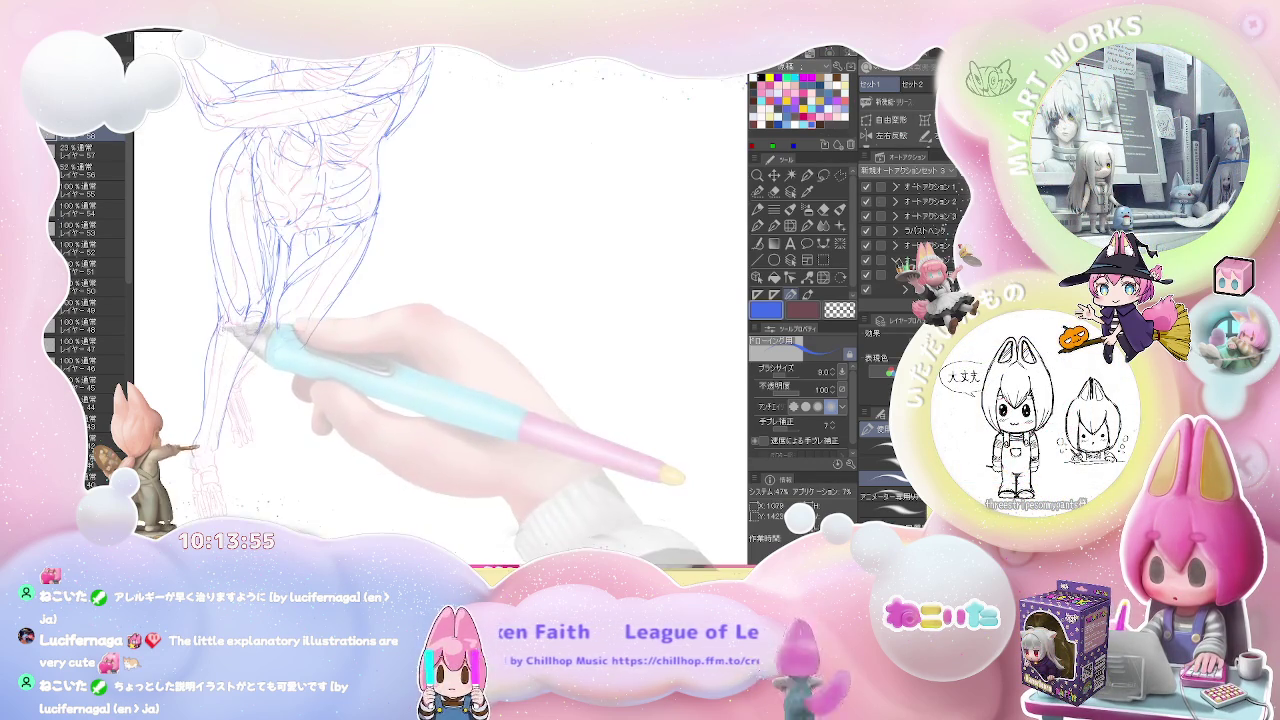
{"action": "key", "text": "e"}
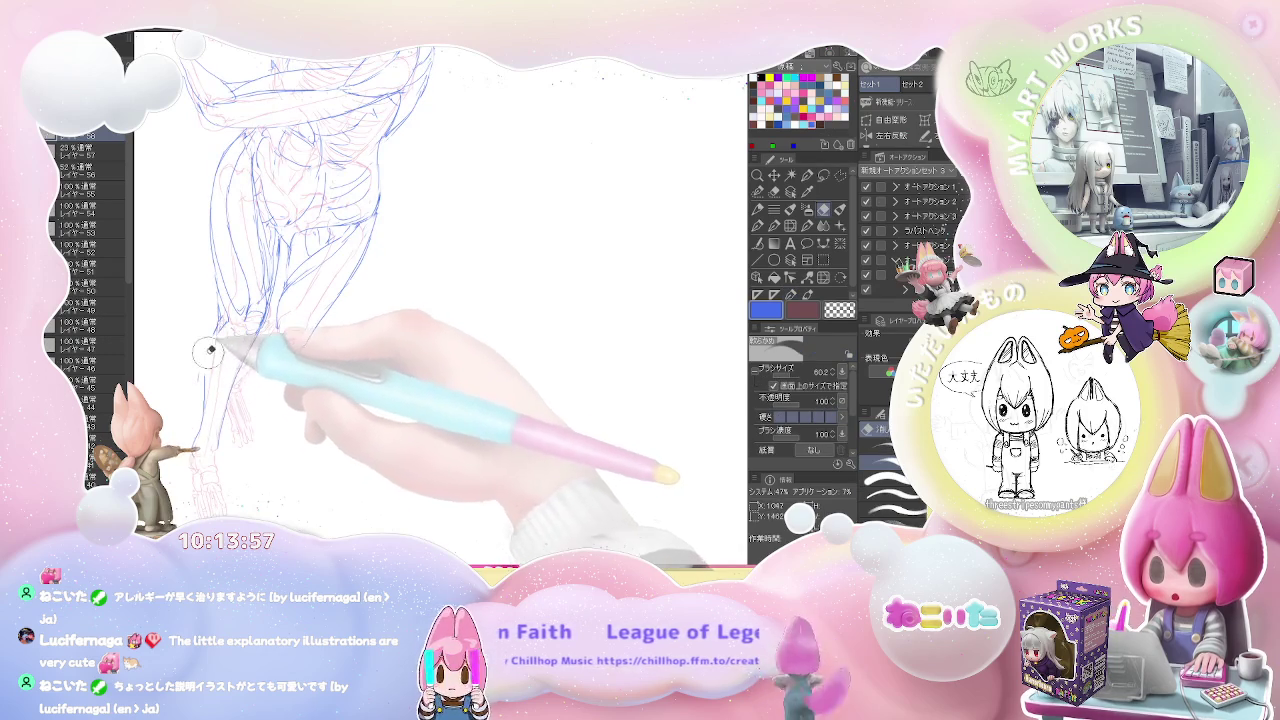
{"action": "key", "text": "p"}
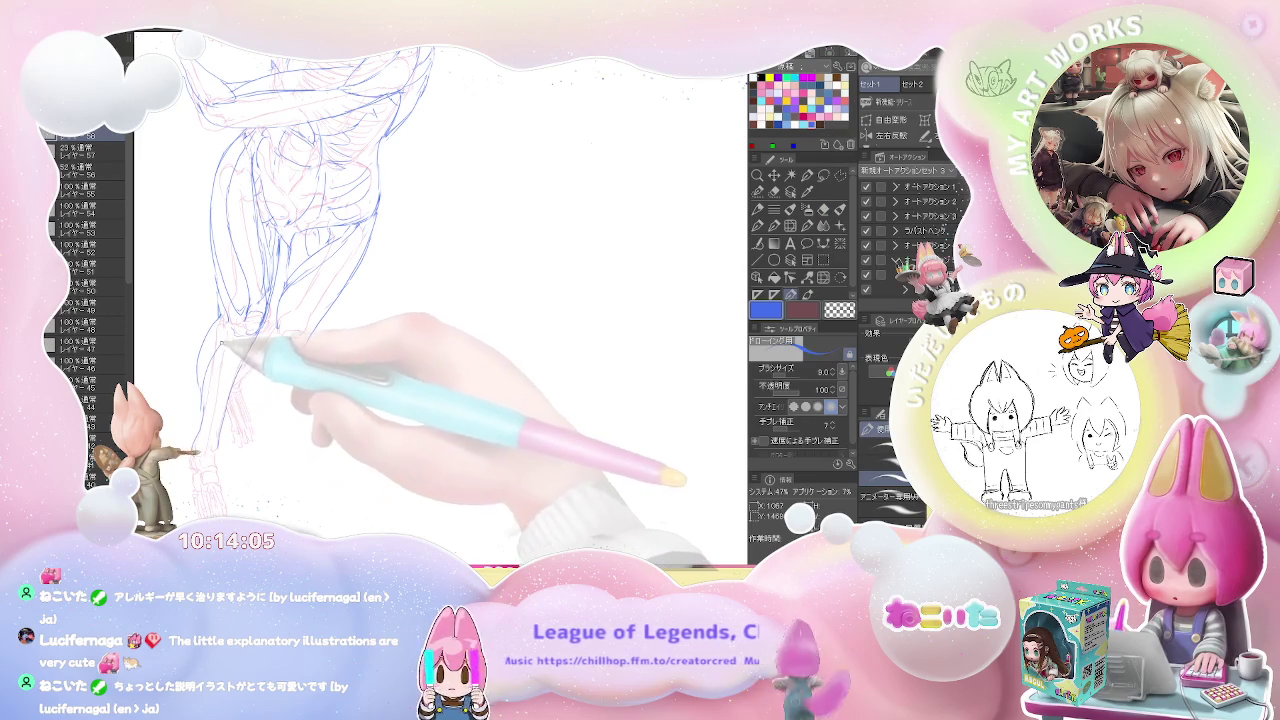
{"action": "key", "text": "e"}
{"action": "key", "text": "p"}
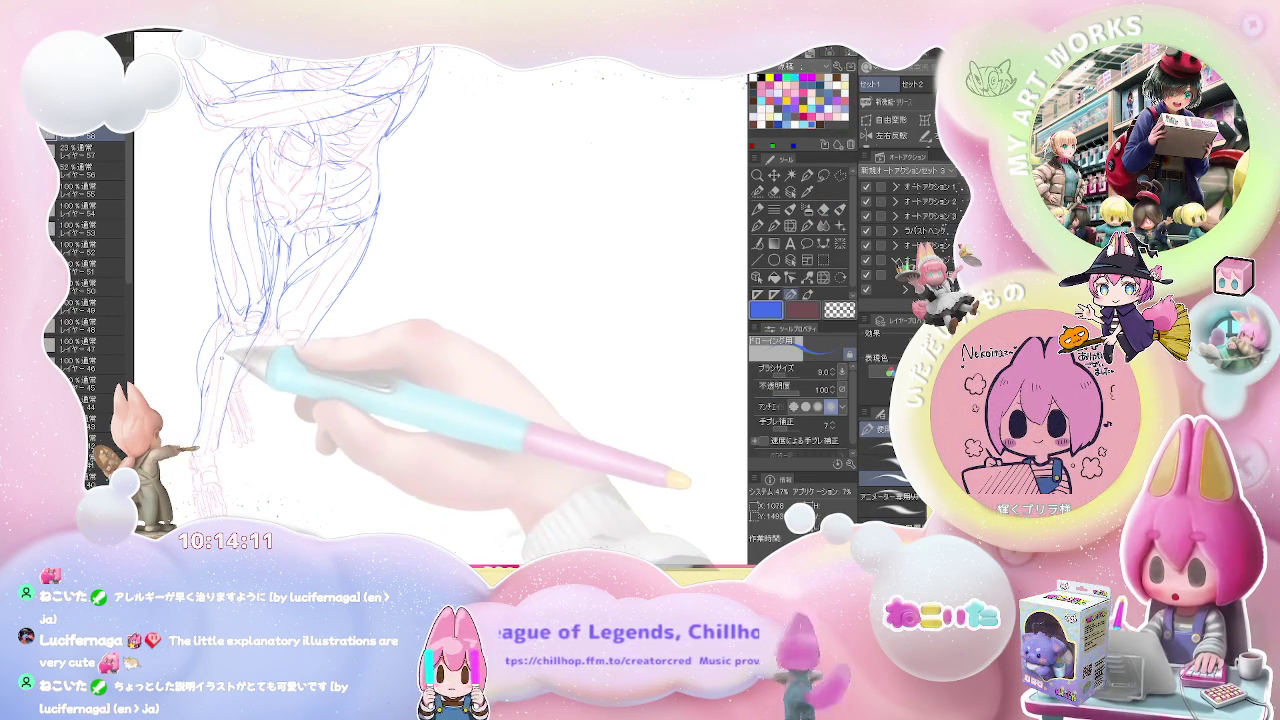
{"action": "key", "text": "e"}
{"action": "key", "text": "p"}
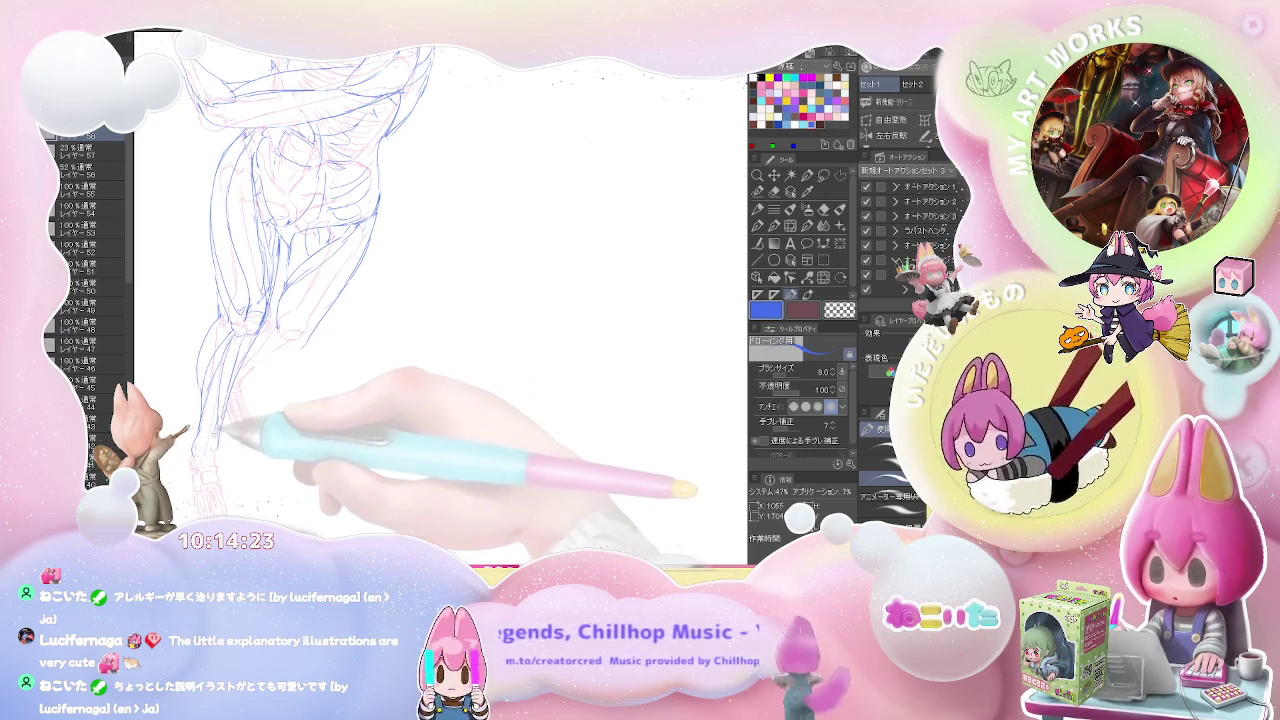
{"action": "key", "text": "e"}
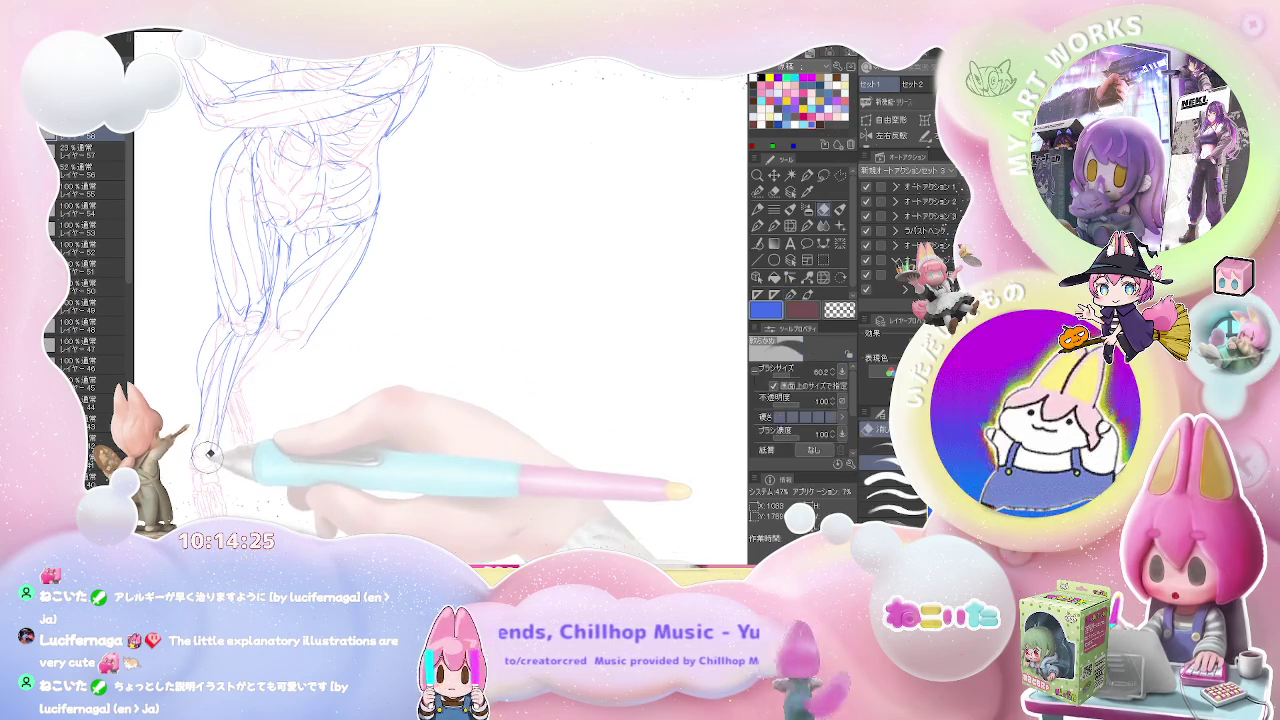
{"action": "key", "text": "p"}
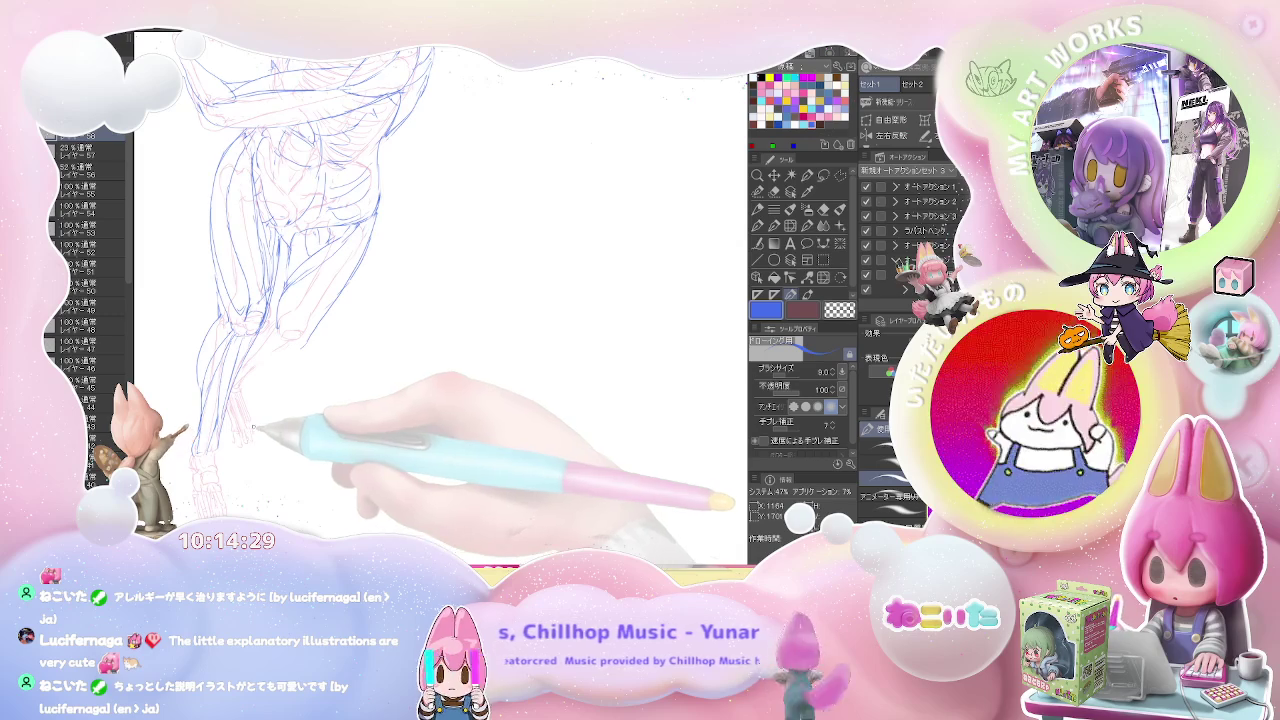
{"action": "key", "text": "ctrl+minus"}
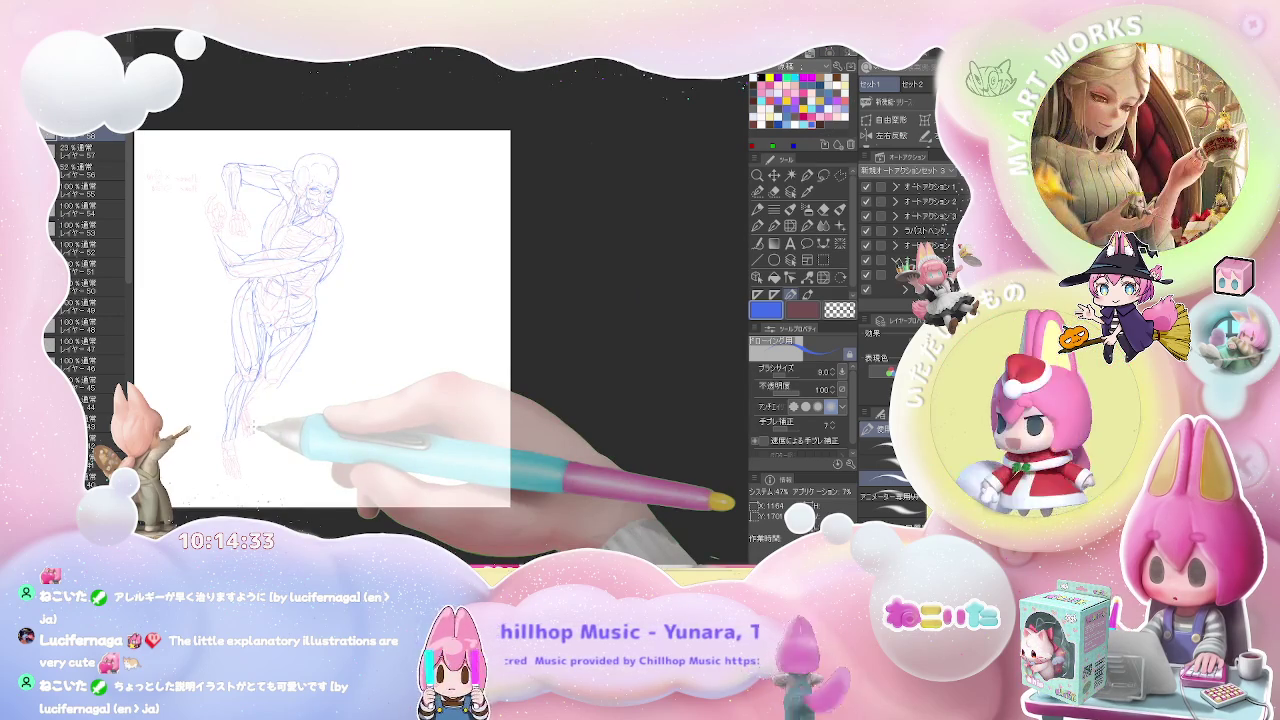
Rework the inner thigh, knee and lower leg lines, erasing stray strokes, then zoom out
{"action": "key", "text": "ctrl+plus"}
{"action": "key", "text": "ctrl+minus"}
{"action": "key", "text": "e"}
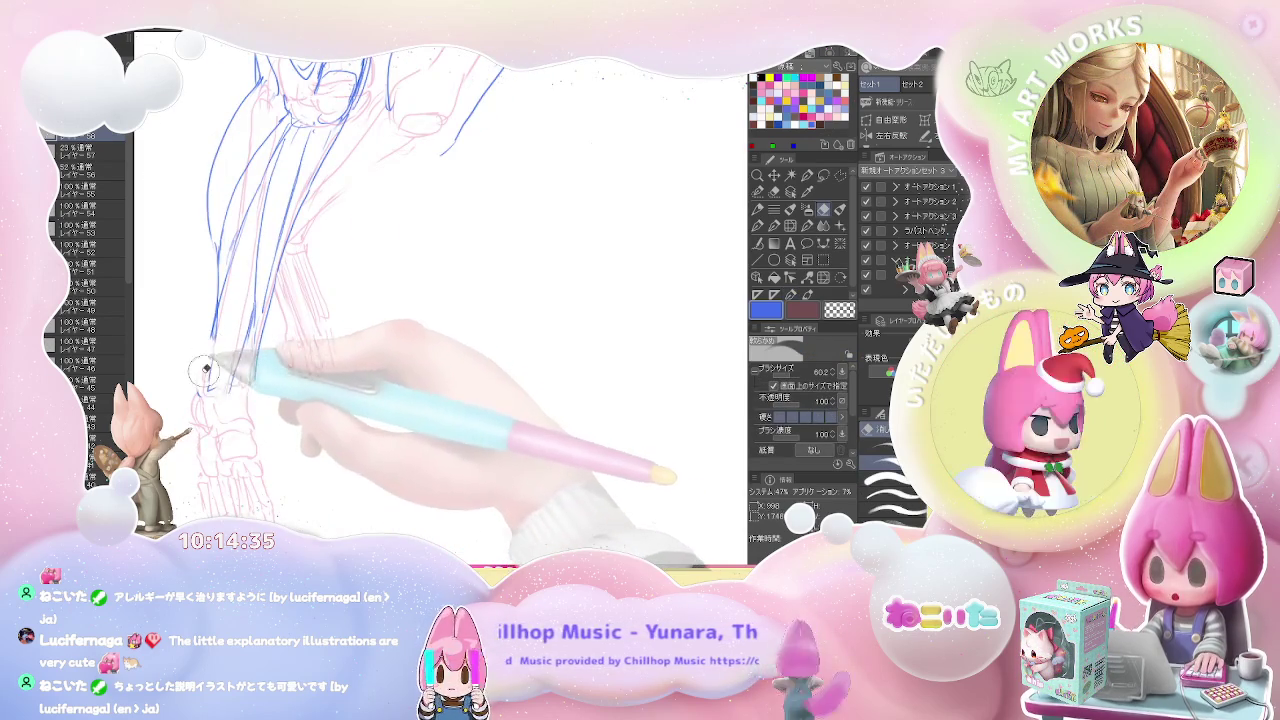
{"action": "key", "text": "ctrl+minus"}
{"action": "key", "text": "p"}
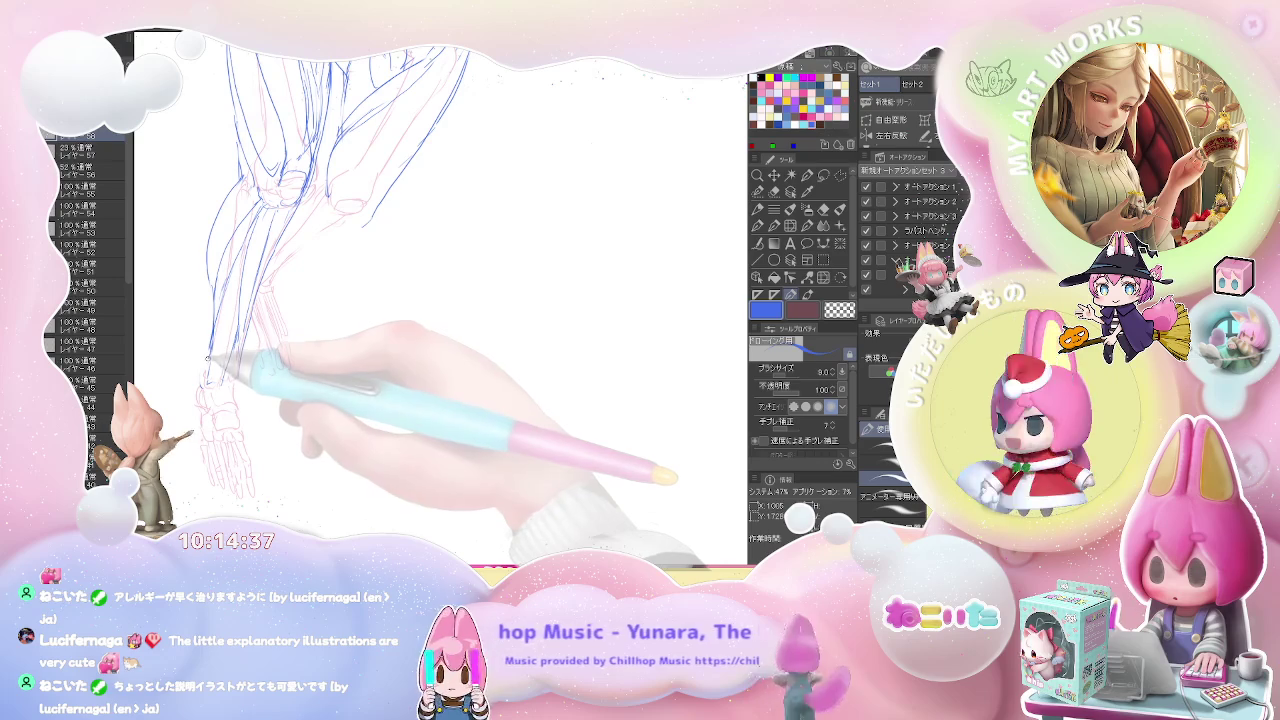
{"action": "key", "text": "ctrl+minus"}
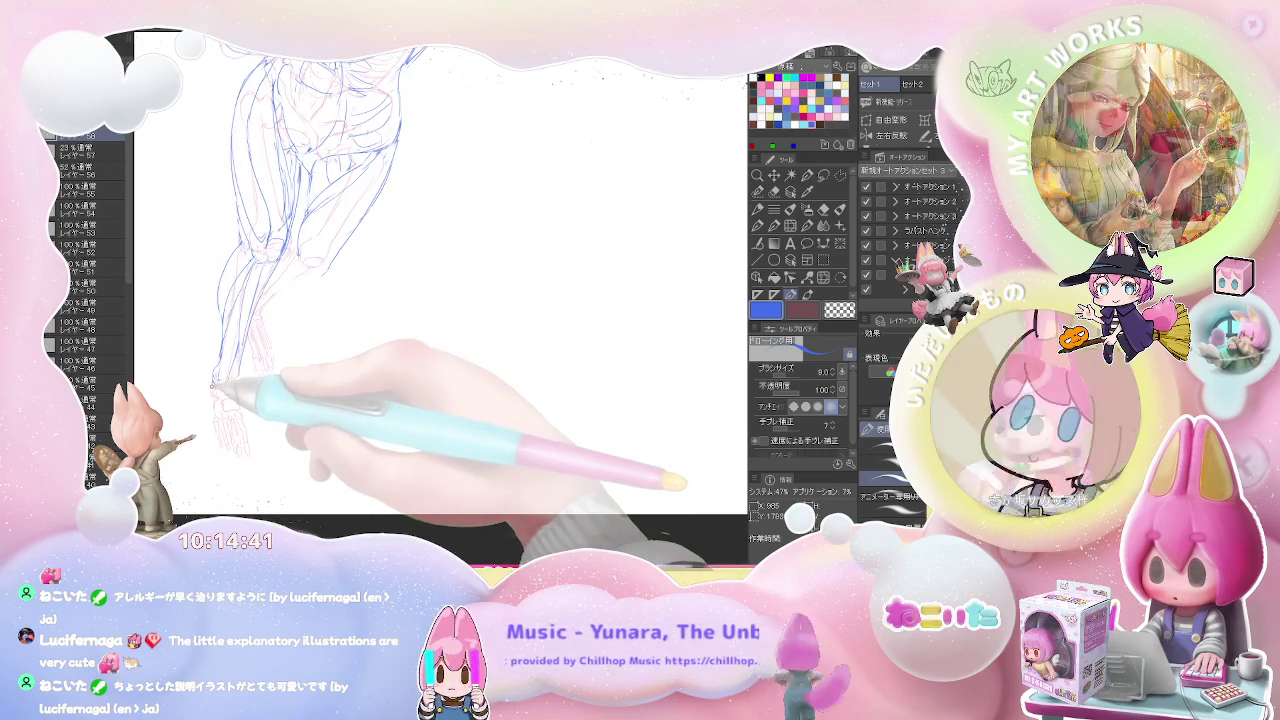
{"action": "key", "text": "e"}
{"action": "key", "text": "p"}
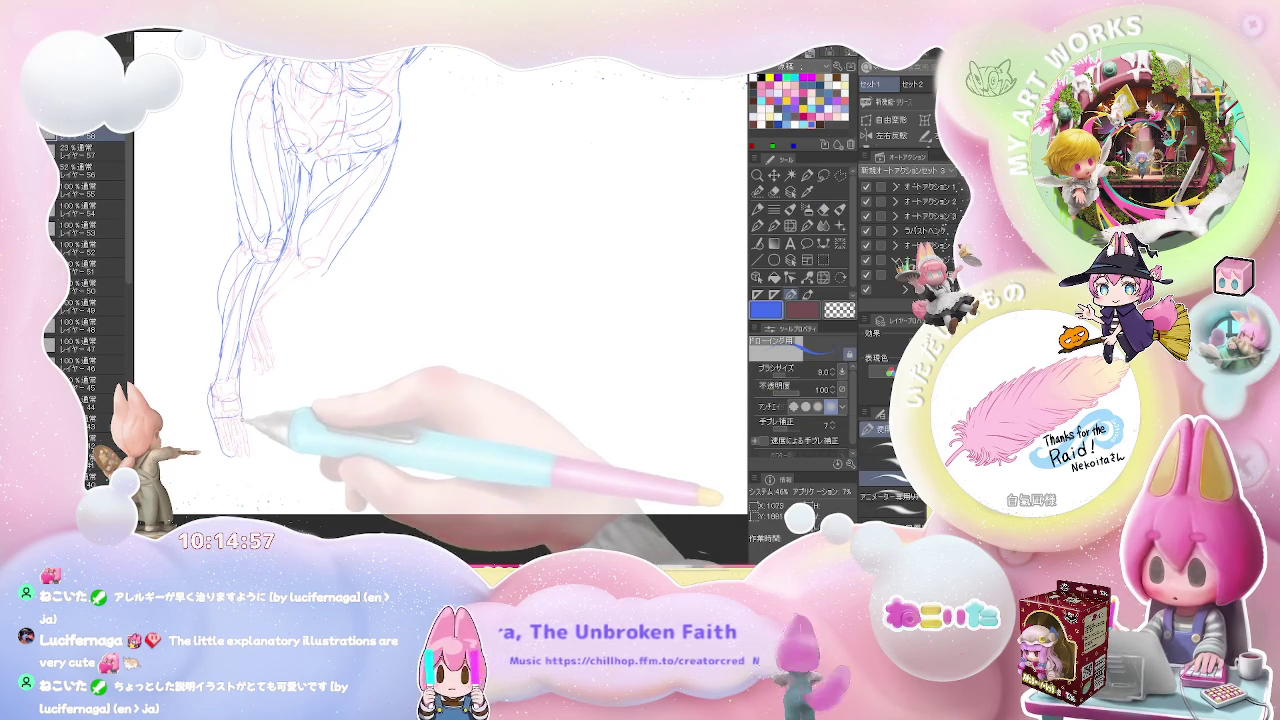
{"action": "key", "text": "ctrl+minus"}
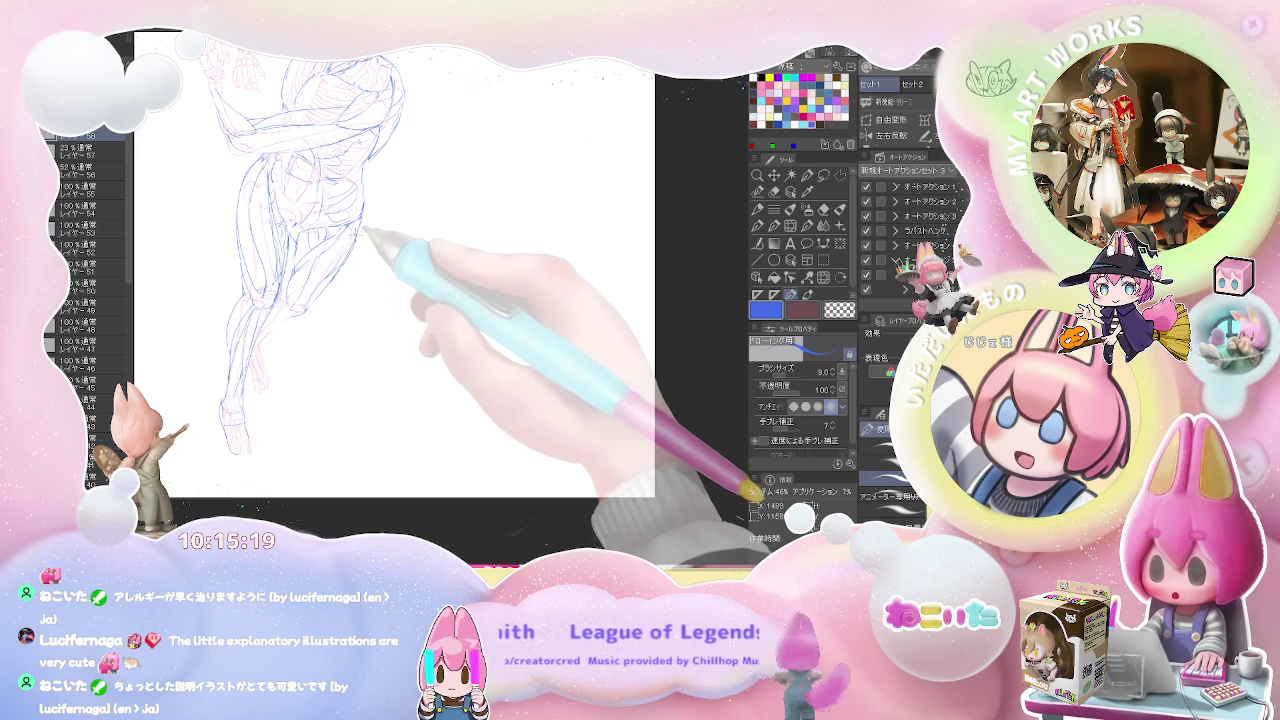
Shape the foot and toes below the ankle, erasing stray strokes near the knee
{"action": "scroll", "coordinate": [372, 210], "scroll_direction": "down", "scroll_amount": 2}
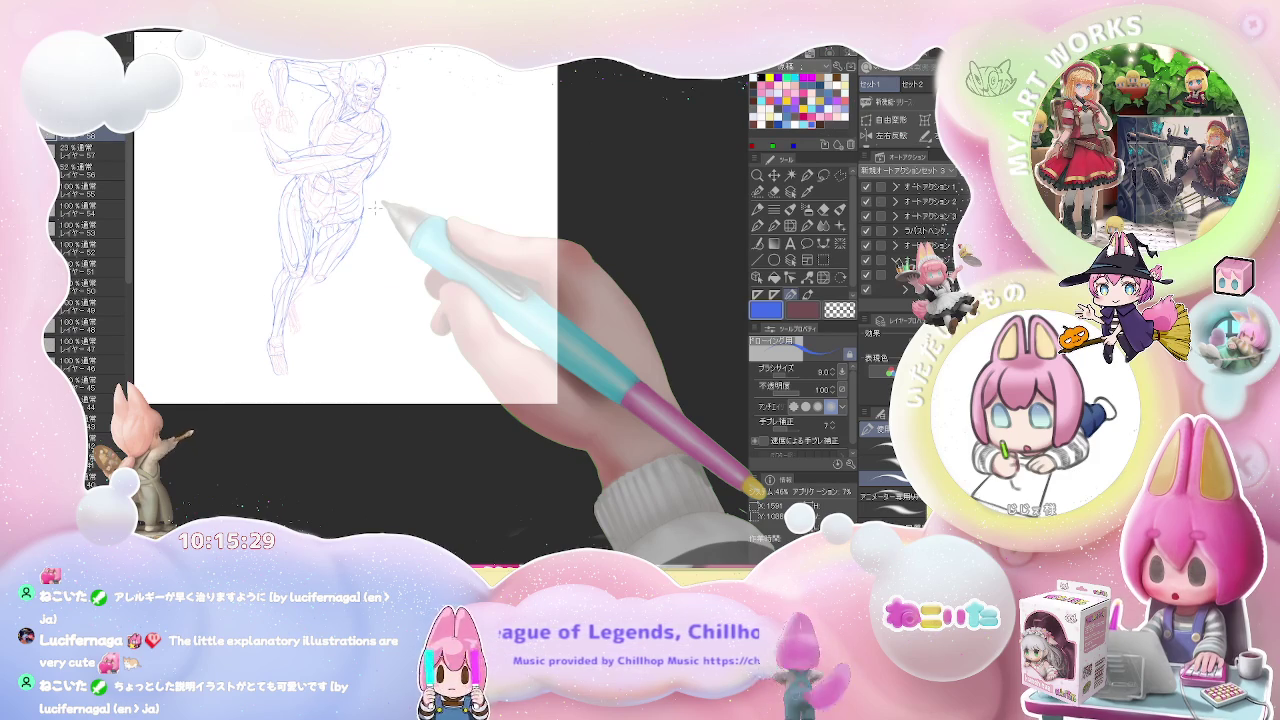
{"action": "scroll", "coordinate": [300, 290], "scroll_direction": "up", "scroll_amount": 3}
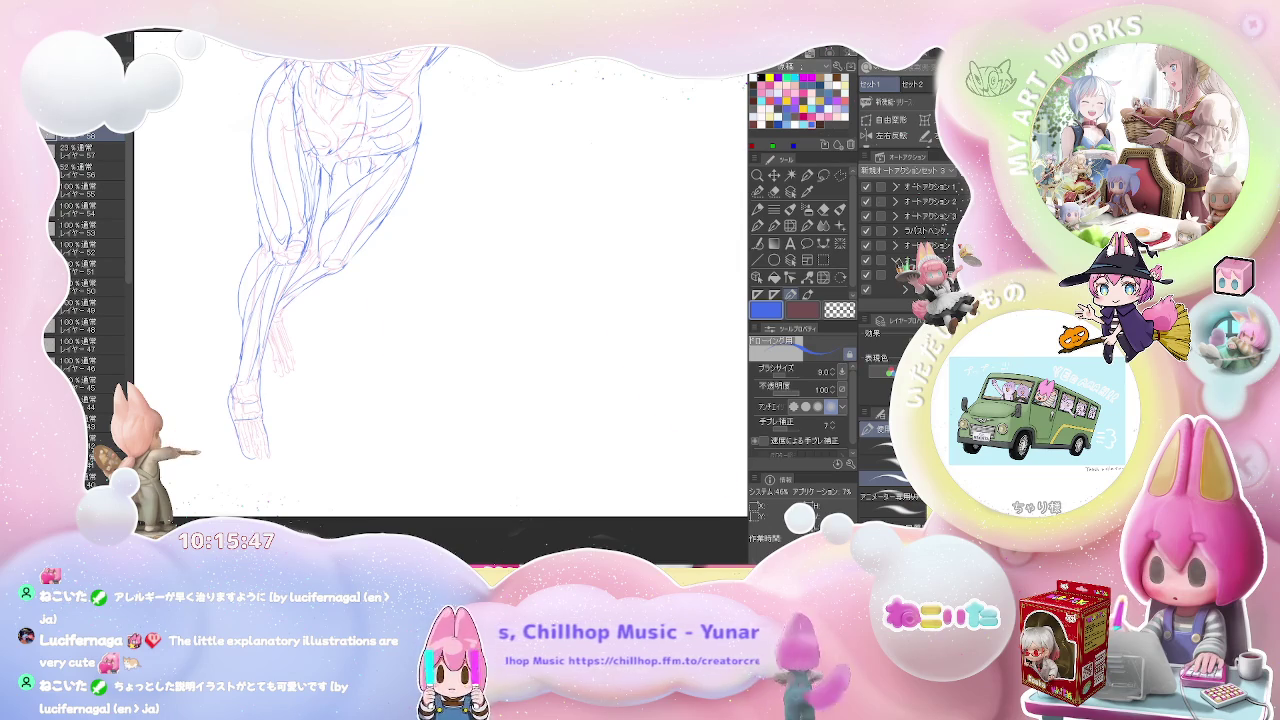
{"action": "scroll", "coordinate": [330, 240], "scroll_direction": "up", "scroll_amount": 2}
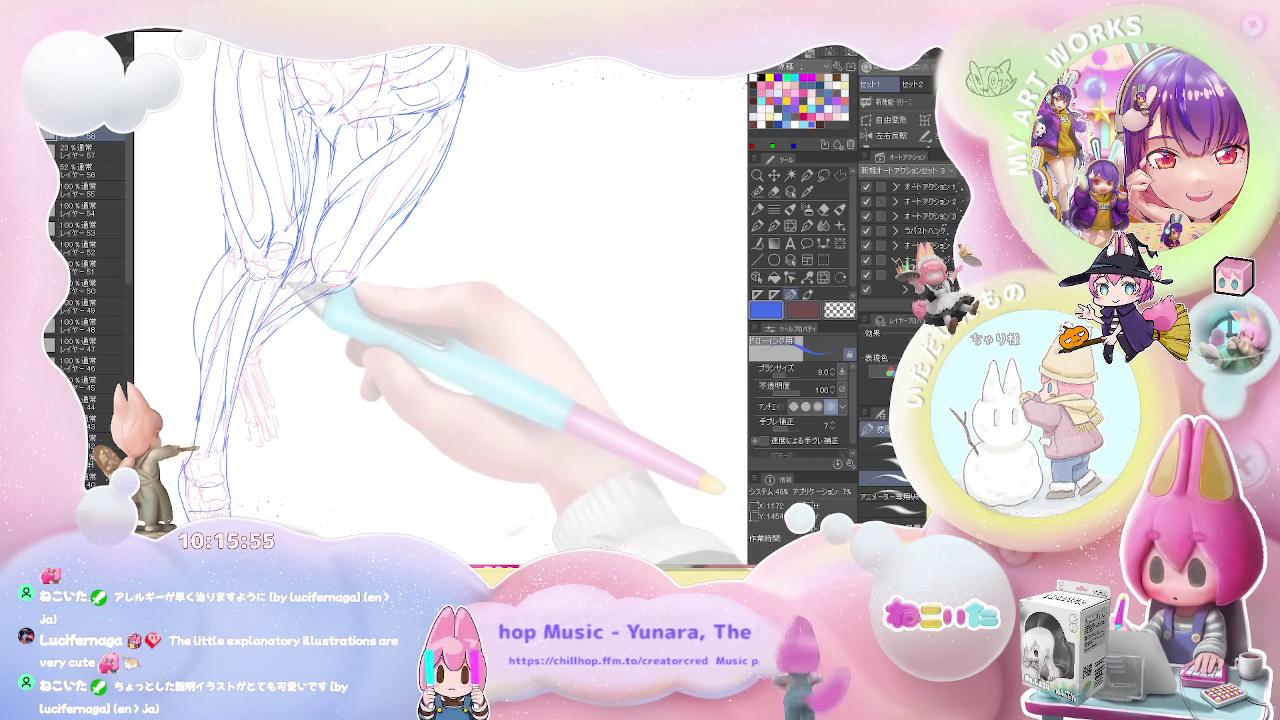
{"action": "key", "text": "e"}
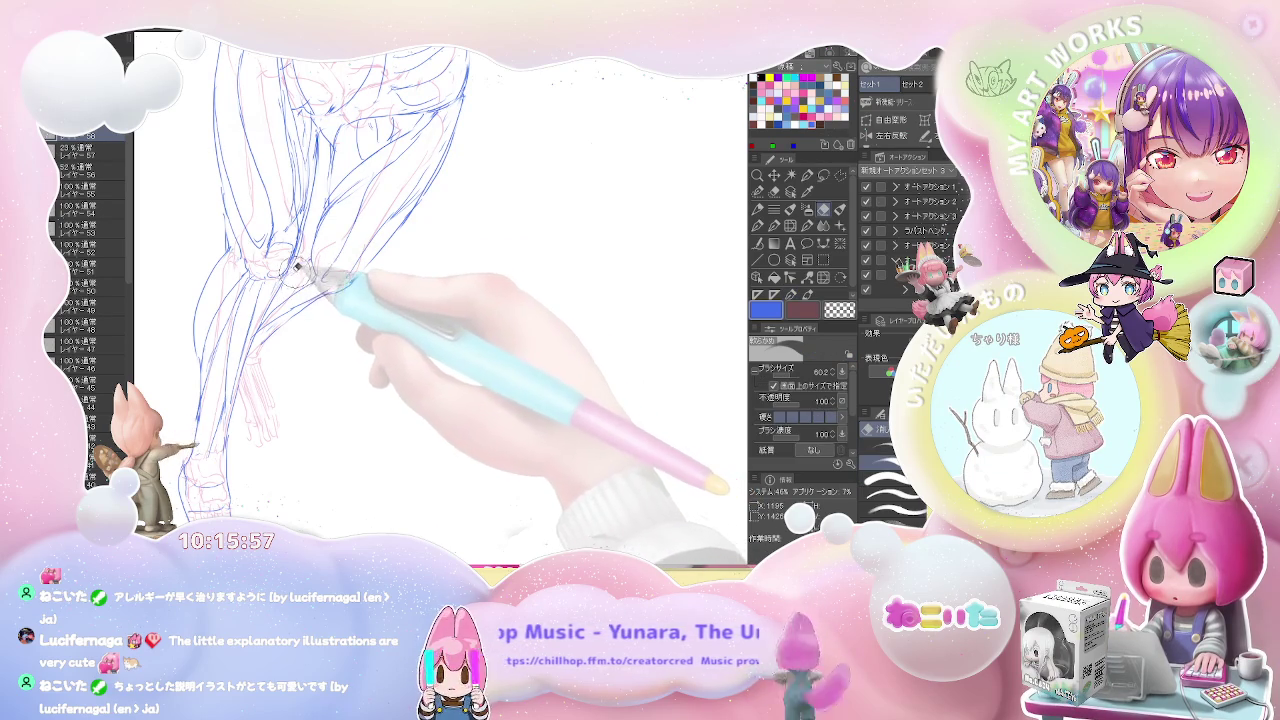
{"action": "key", "text": "p"}
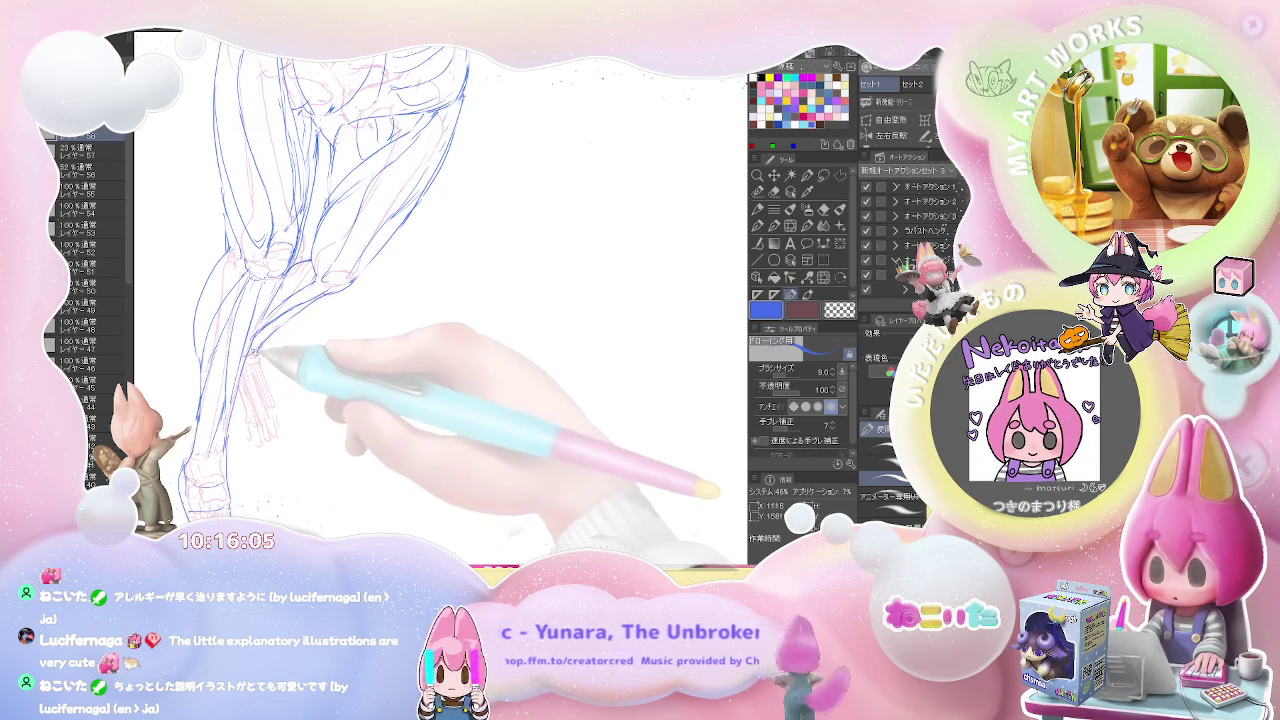
{"action": "key", "text": "e"}
{"action": "key", "text": "p"}
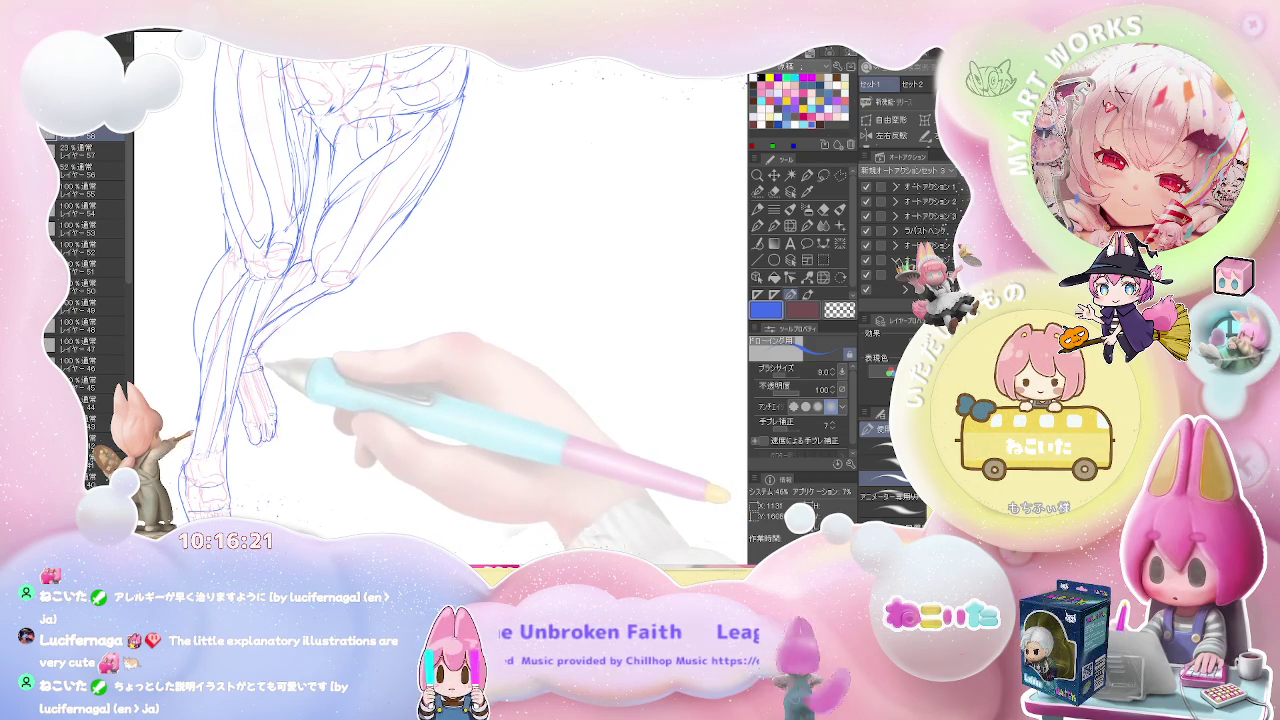
{"action": "key", "text": "ctrl+minus"}
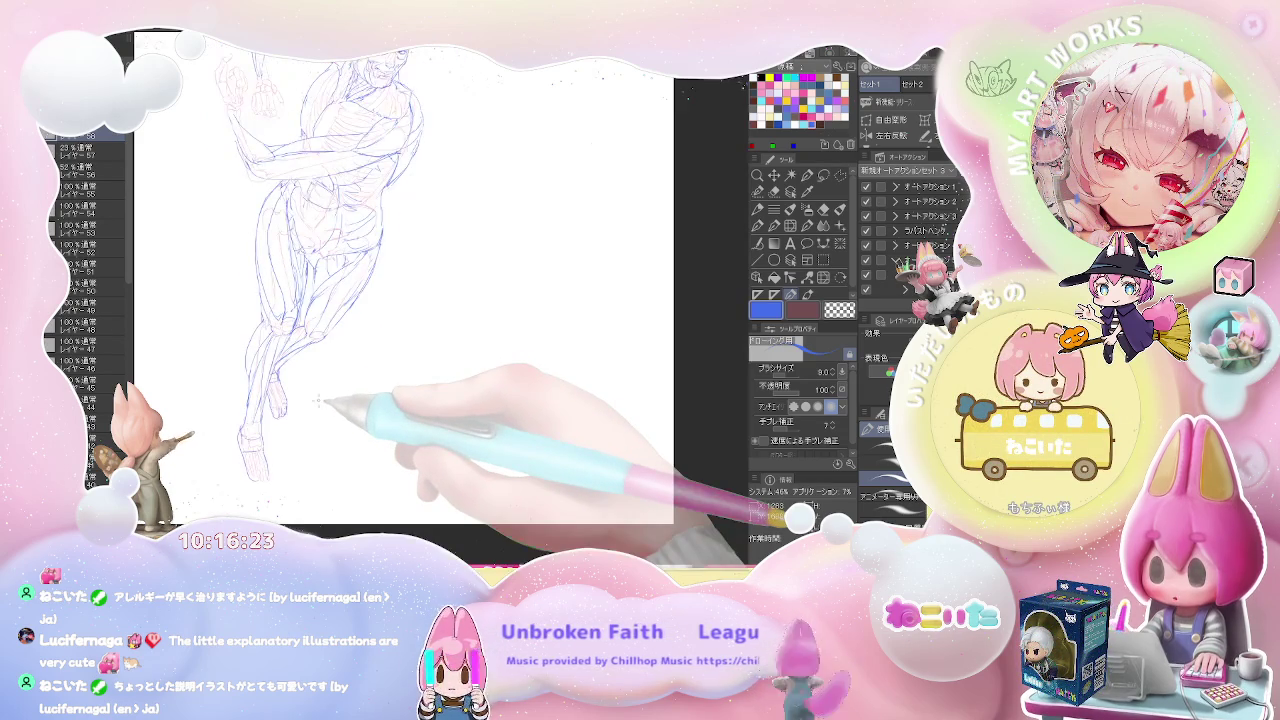
{"action": "key", "text": "ctrl+minus"}
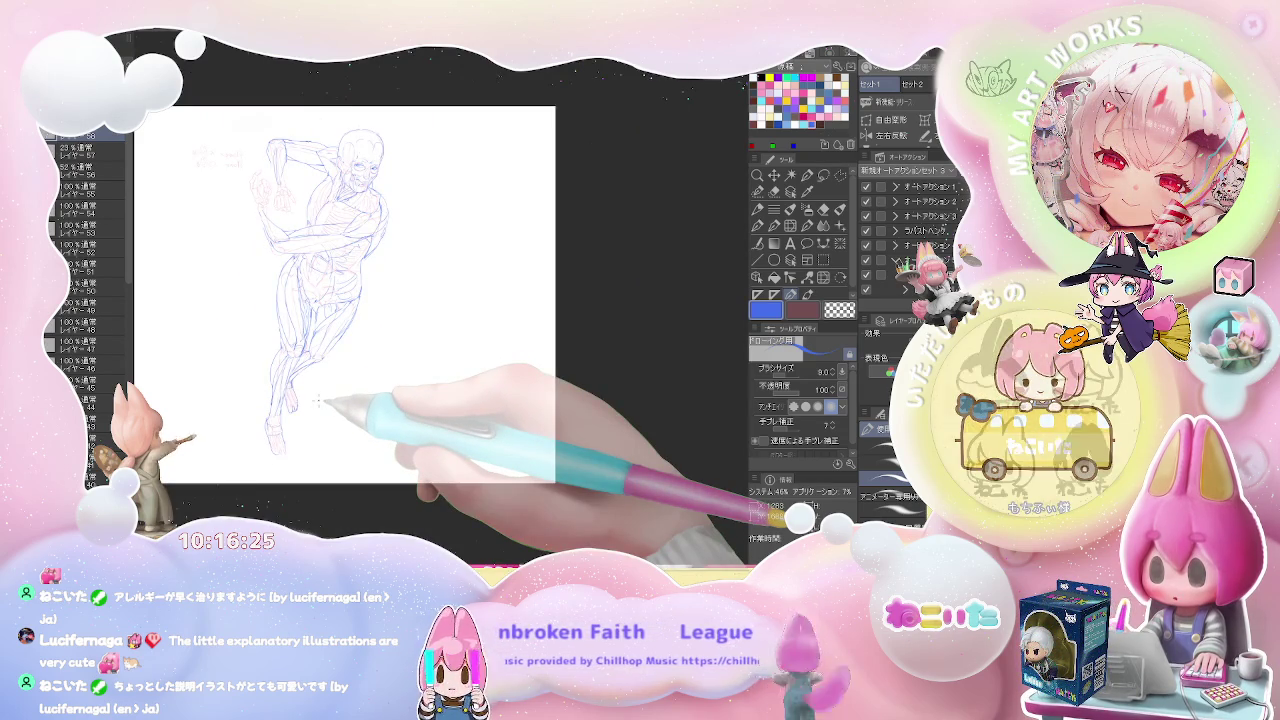
{"action": "key", "text": "ctrl+plus"}
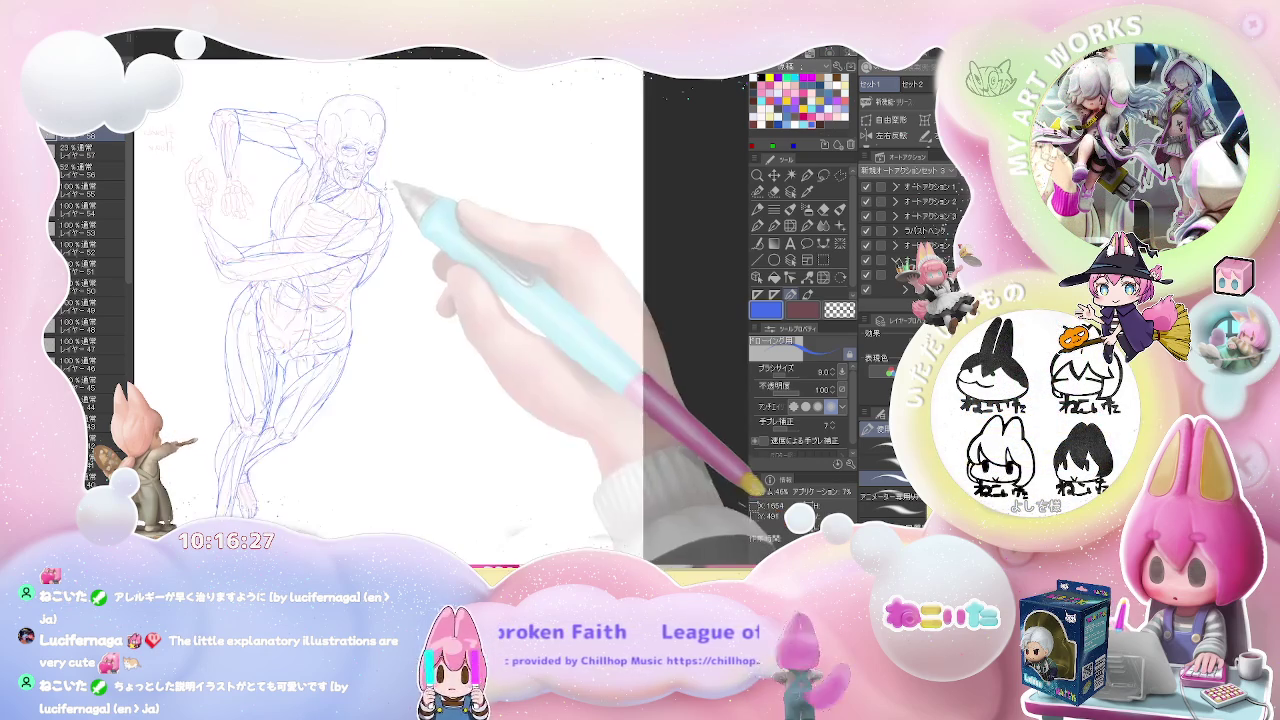
{"action": "key", "text": "e"}
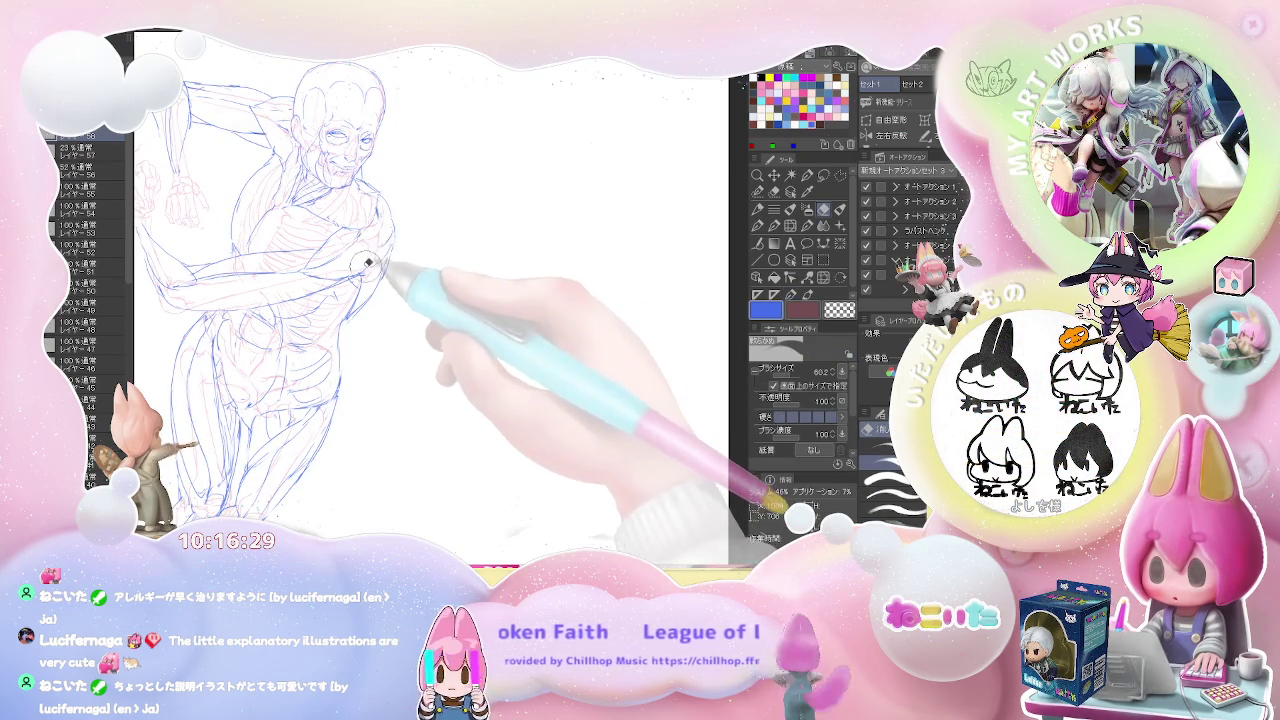
{"action": "key", "text": "ctrl+minus"}
{"action": "key", "text": "p"}
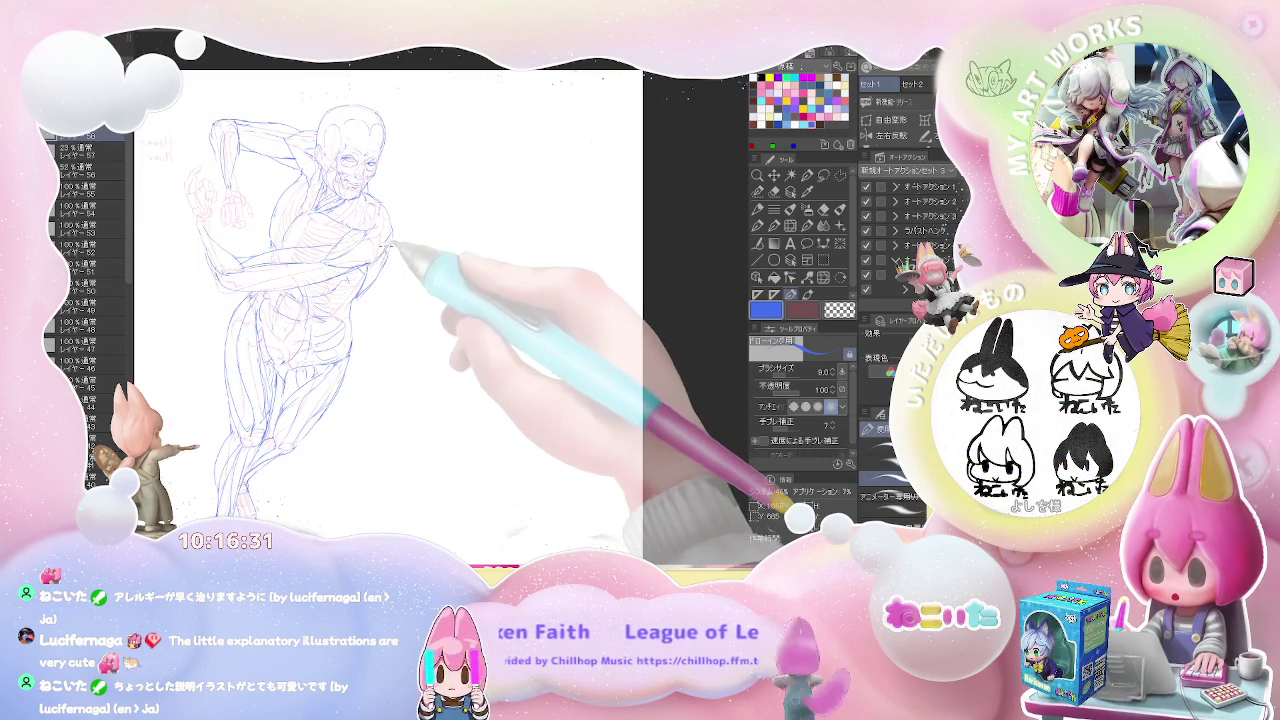
{"action": "key", "text": "ctrl+minus"}
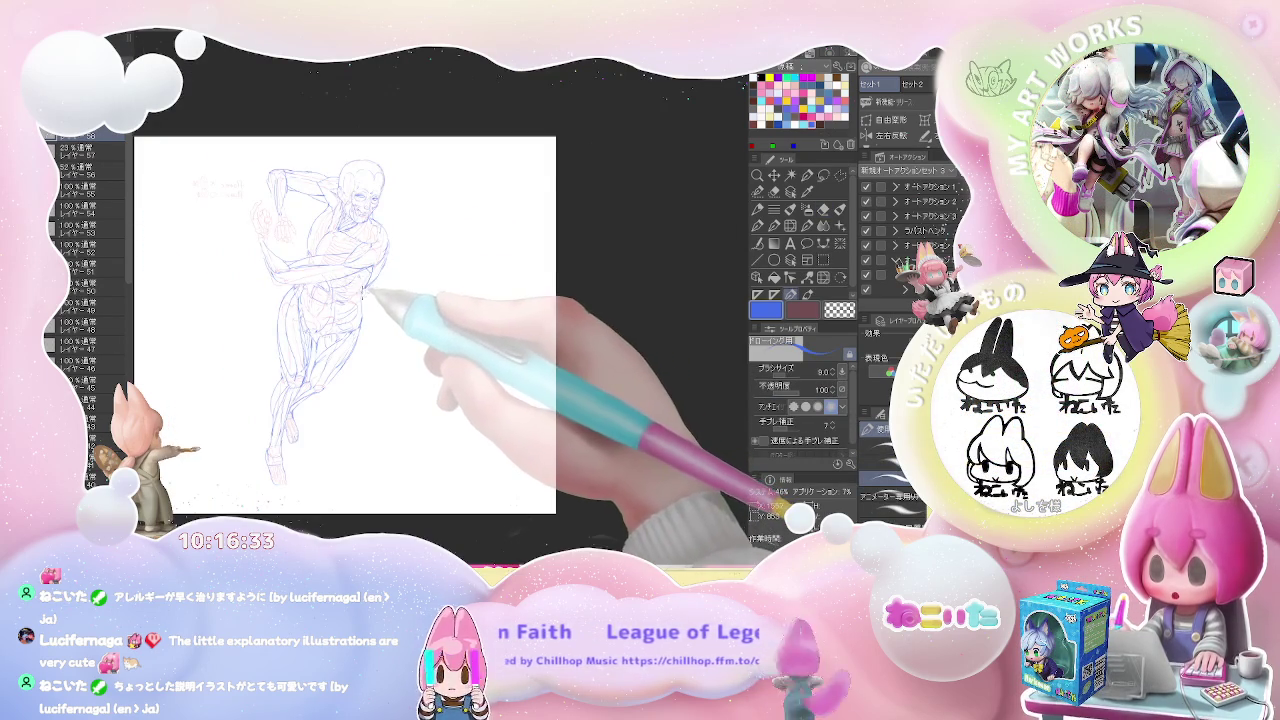
{"action": "key", "text": "ctrl+minus"}
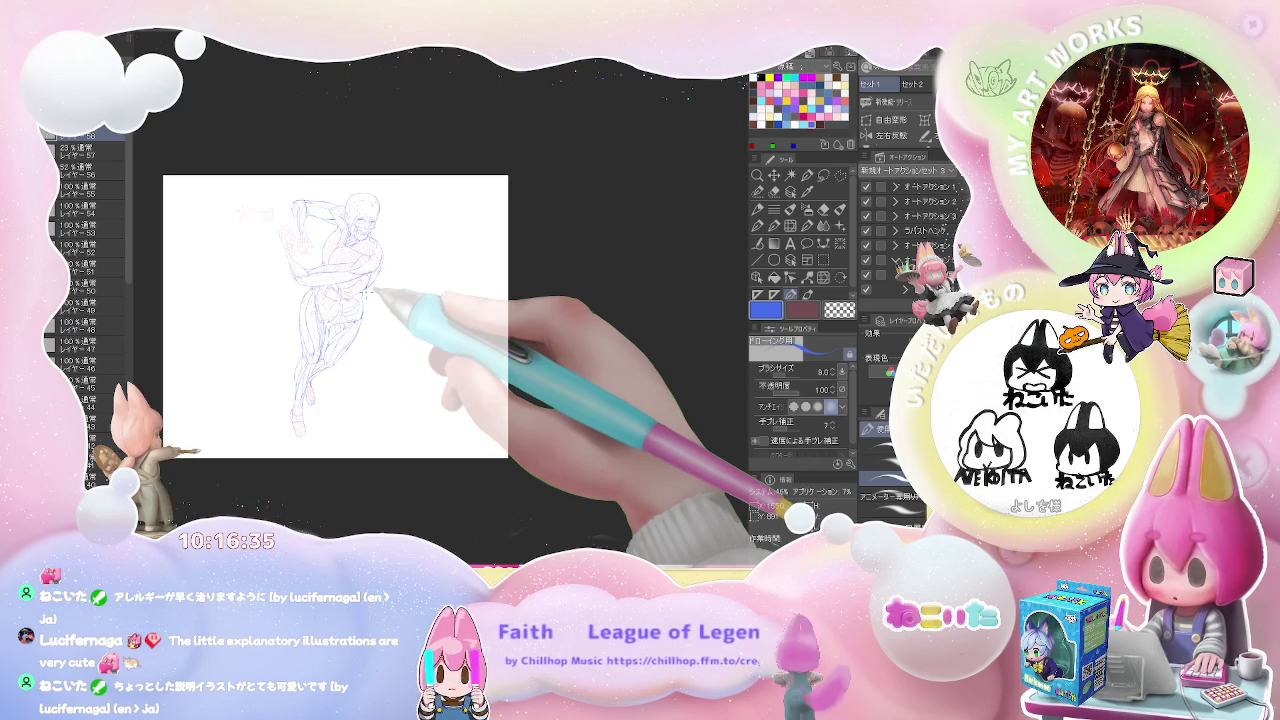
{"action": "key", "text": "ctrl+plus"}
{"action": "key", "text": "ctrl+plus"}
{"action": "scroll", "coordinate": [380, 460], "scroll_direction": "down", "scroll_amount": 3}
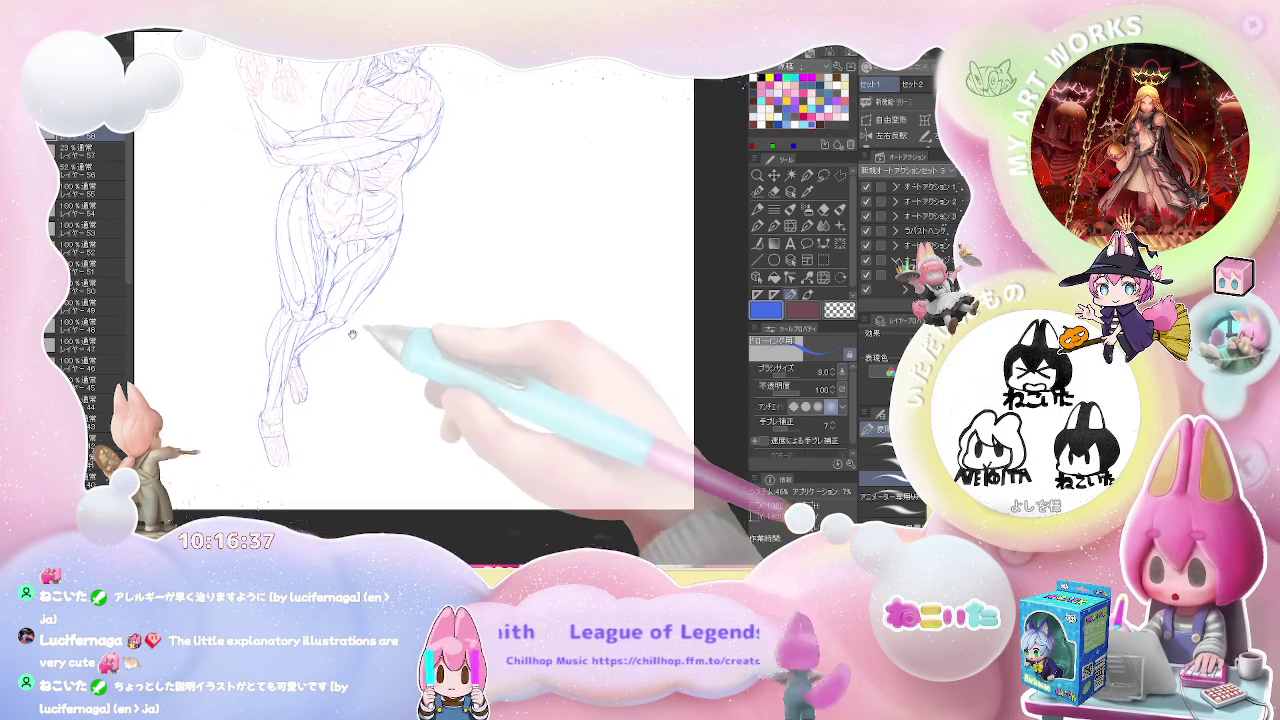
Touch up the foot and toe strokes up close, then zoom out to the whole page
{"action": "key", "text": "ctrl+plus"}
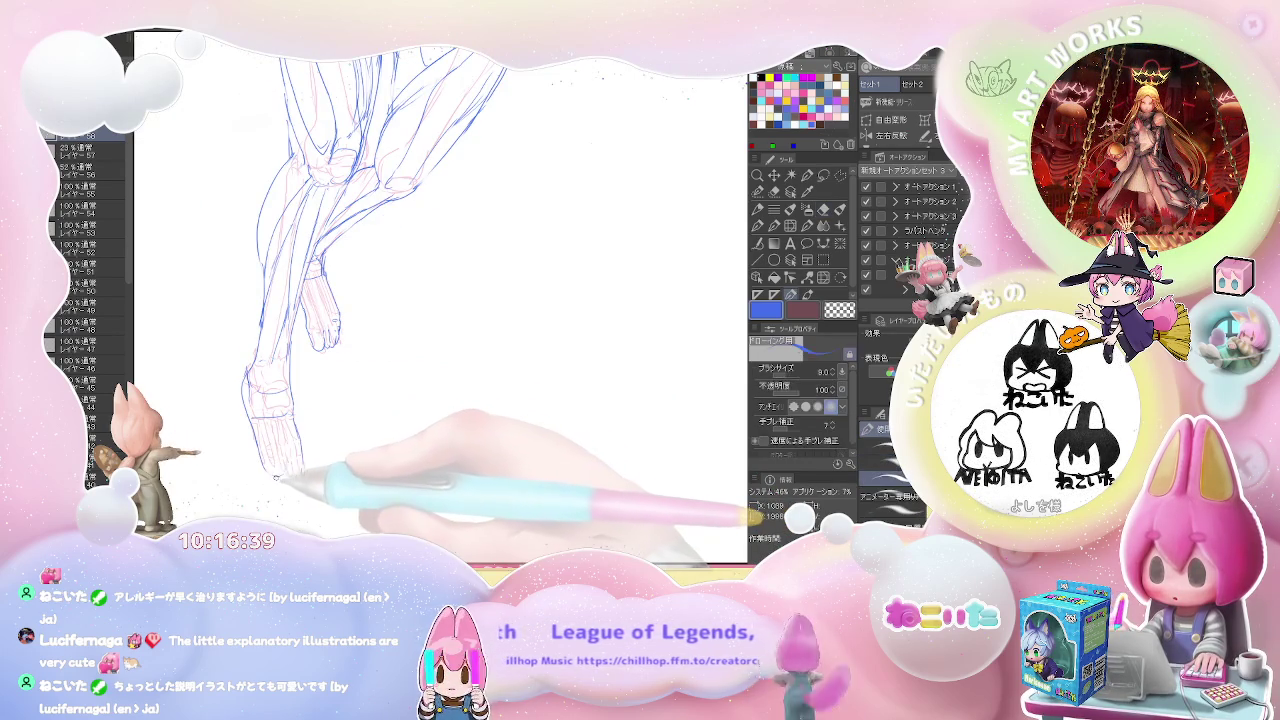
{"action": "key", "text": "e"}
{"action": "key", "text": "p"}
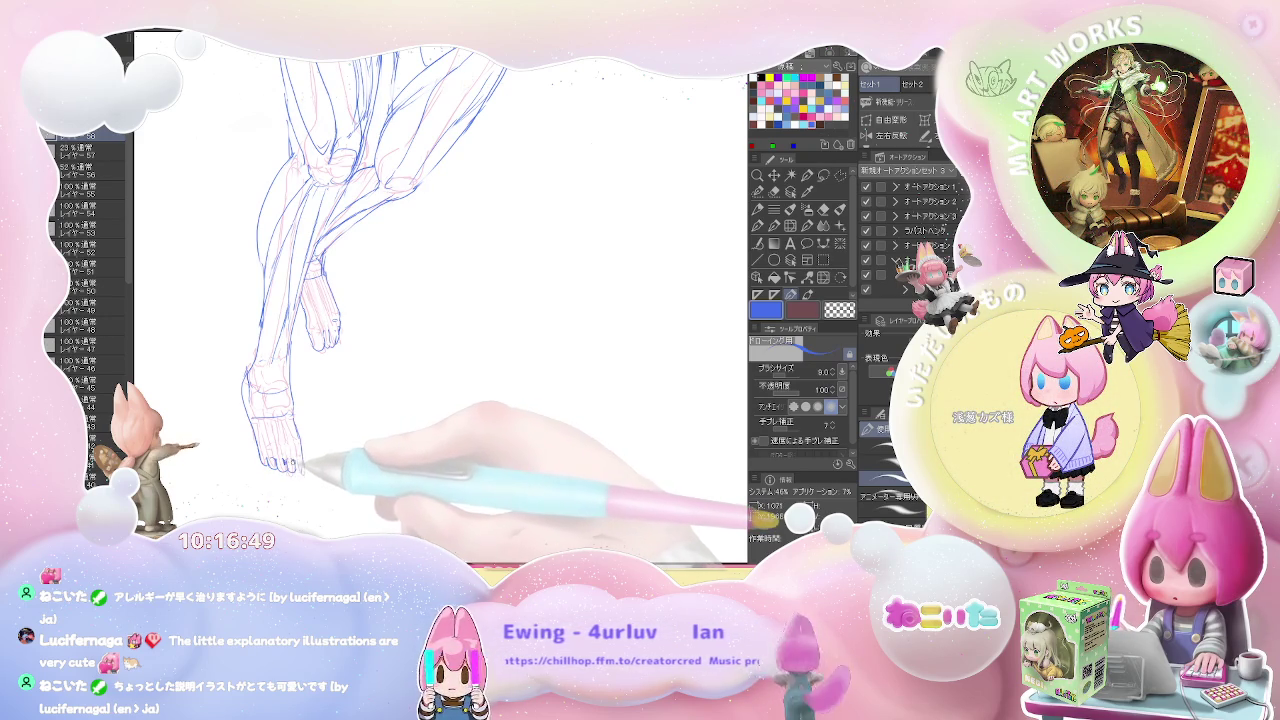
{"action": "key", "text": "e"}
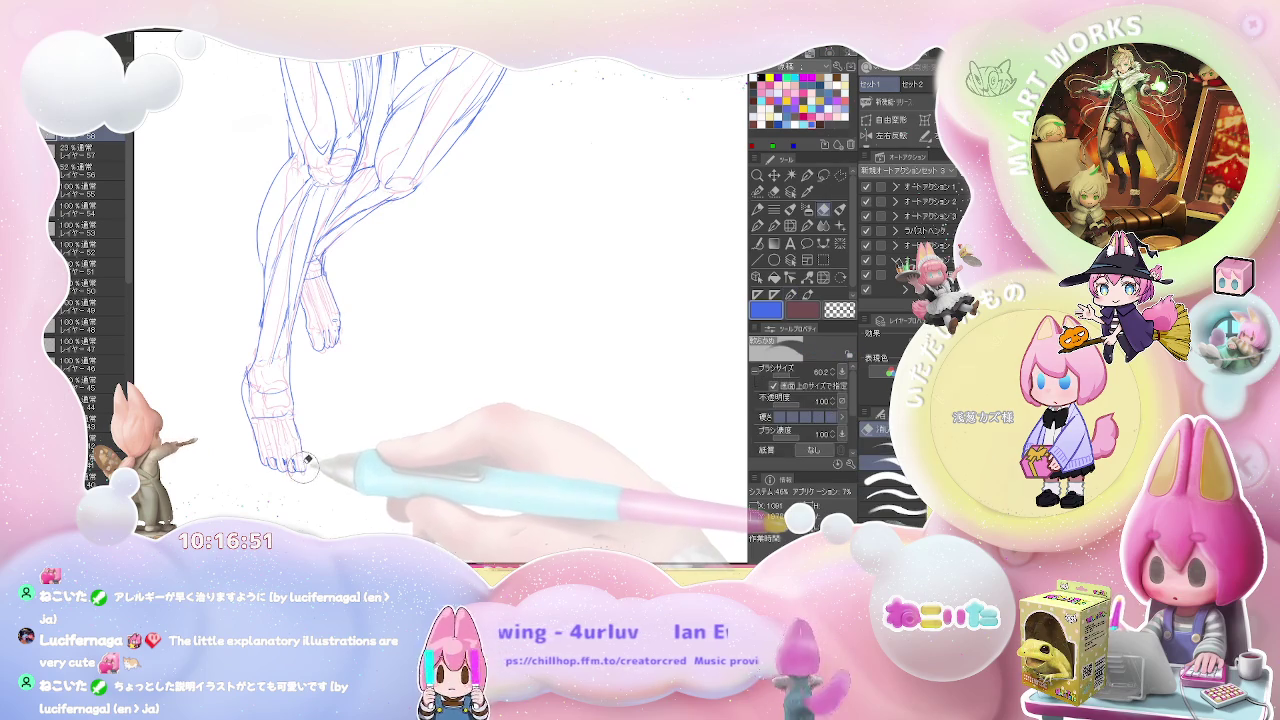
{"action": "key", "text": "p"}
{"action": "key", "text": "ctrl+minus"}
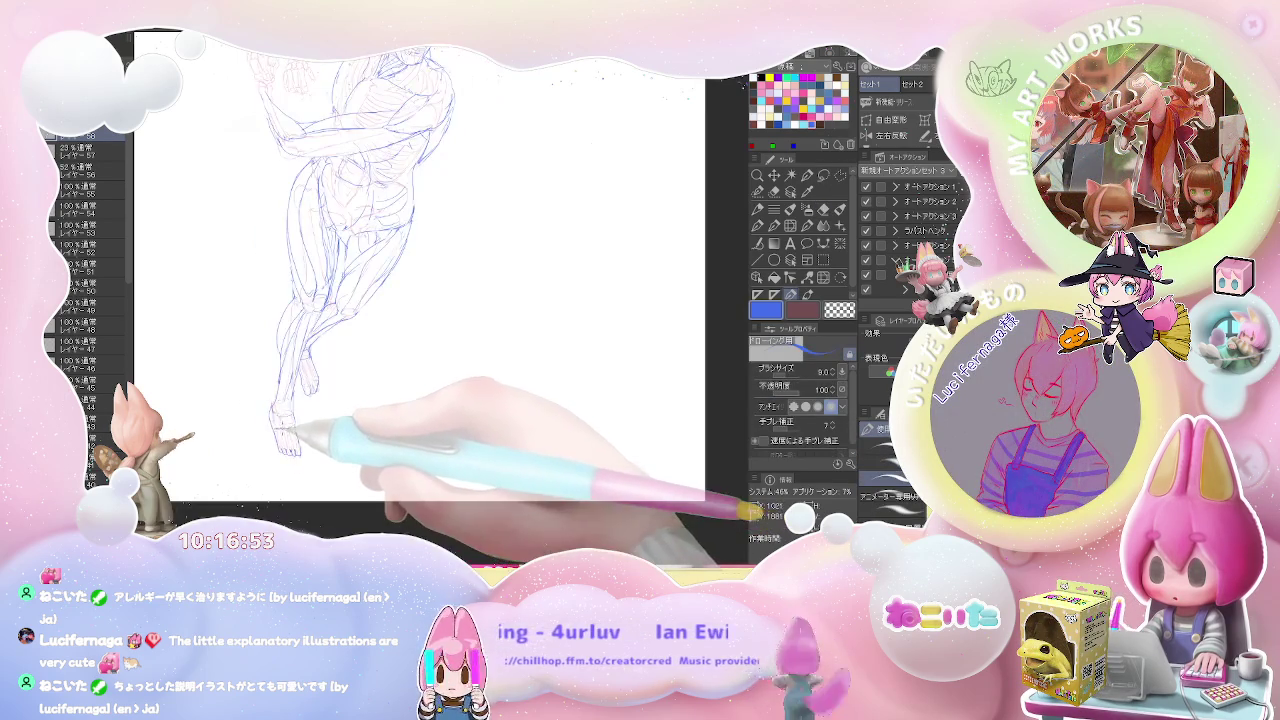
{"action": "key", "text": "e"}
{"action": "key", "text": "ctrl+minus"}
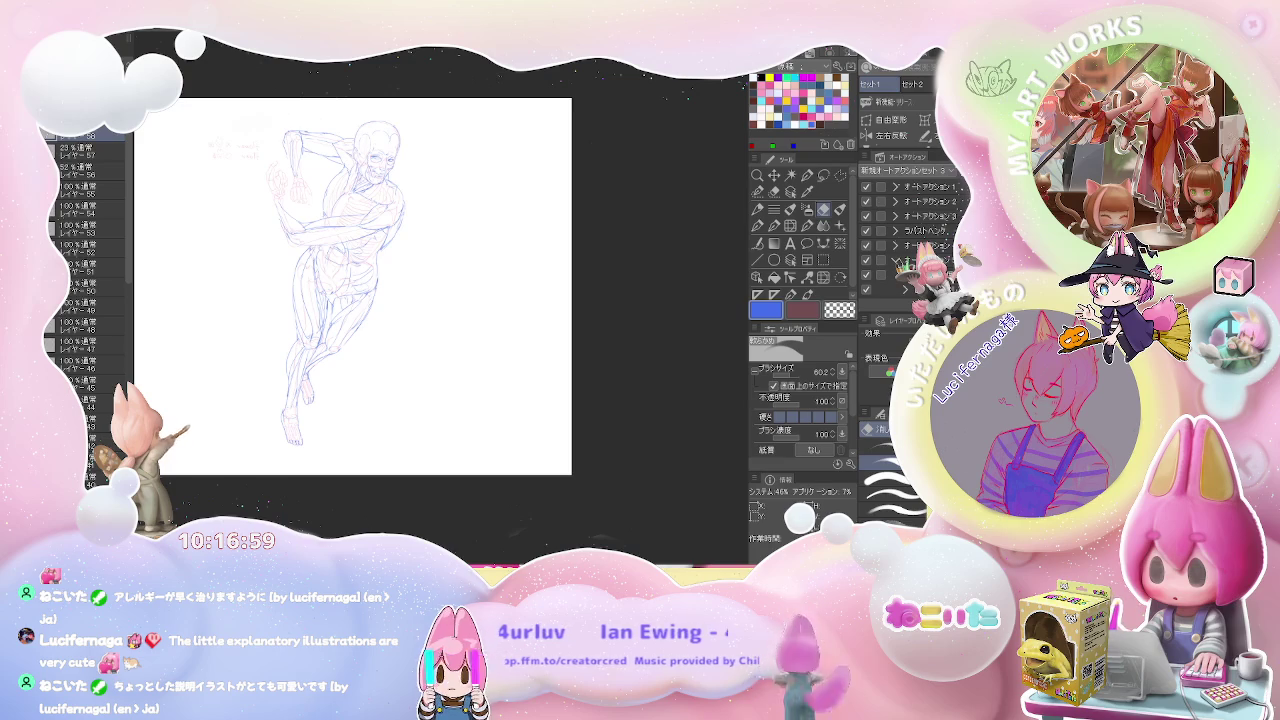
Redraw the raised arm and fist contours on the zoomed-in upper body
{"action": "key", "text": "ctrl+plus"}
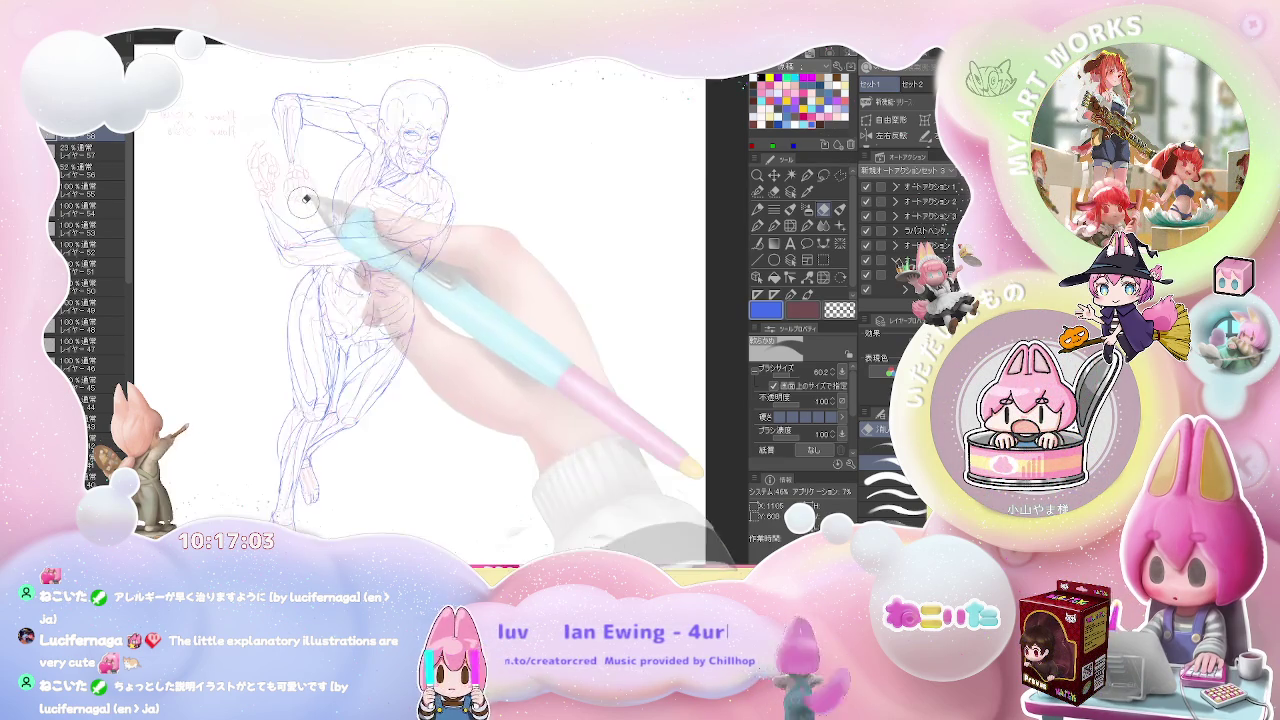
{"action": "key", "text": "ctrl+plus"}
{"action": "key", "text": "p"}
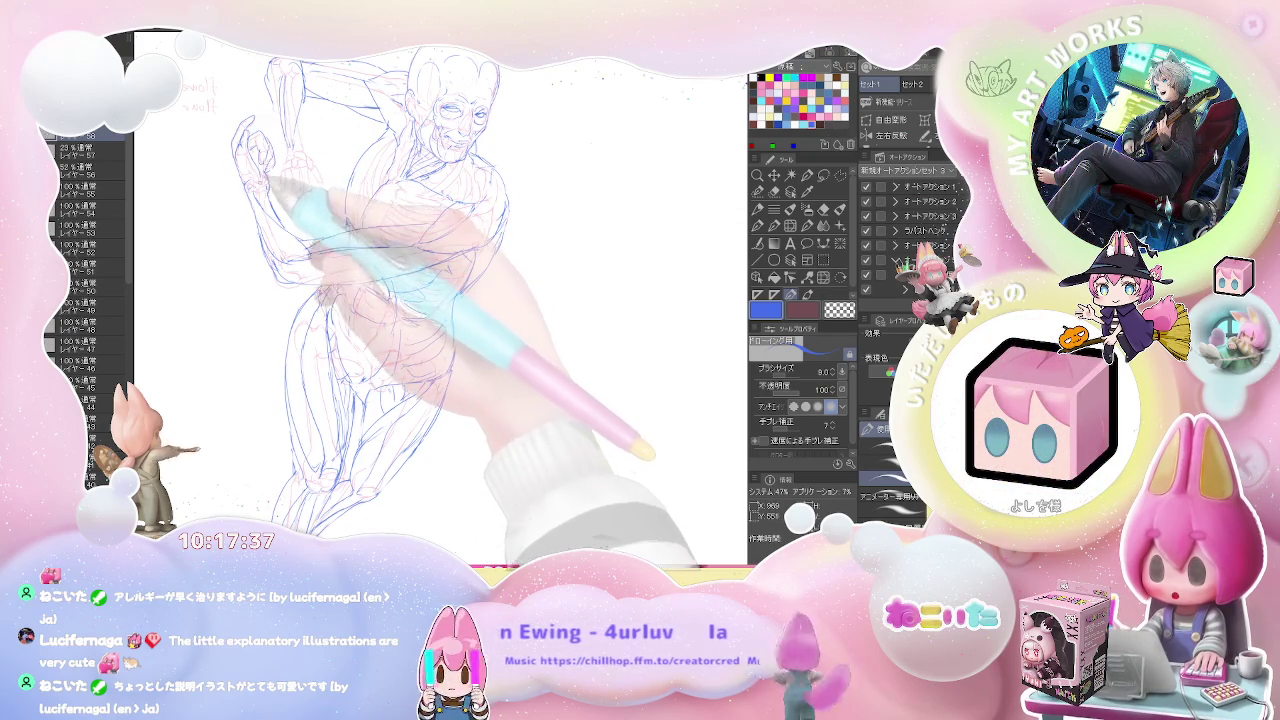
{"action": "key", "text": "ctrl+minus"}
{"action": "key", "text": "ctrl+minus"}
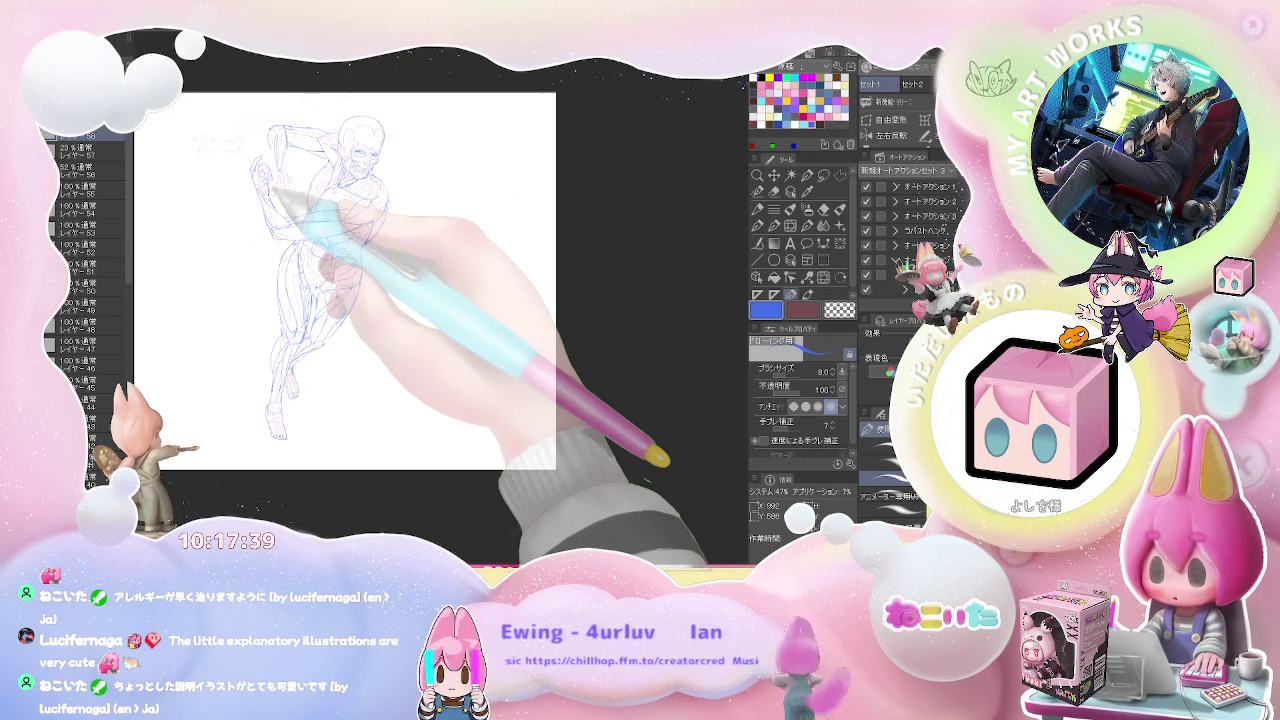
Zoom in on the torso and redraw the flank lines, erasing stray strokes
{"action": "key", "text": "ctrl+plus"}
{"action": "key", "text": "e"}
{"action": "key", "text": "ctrl+plus"}
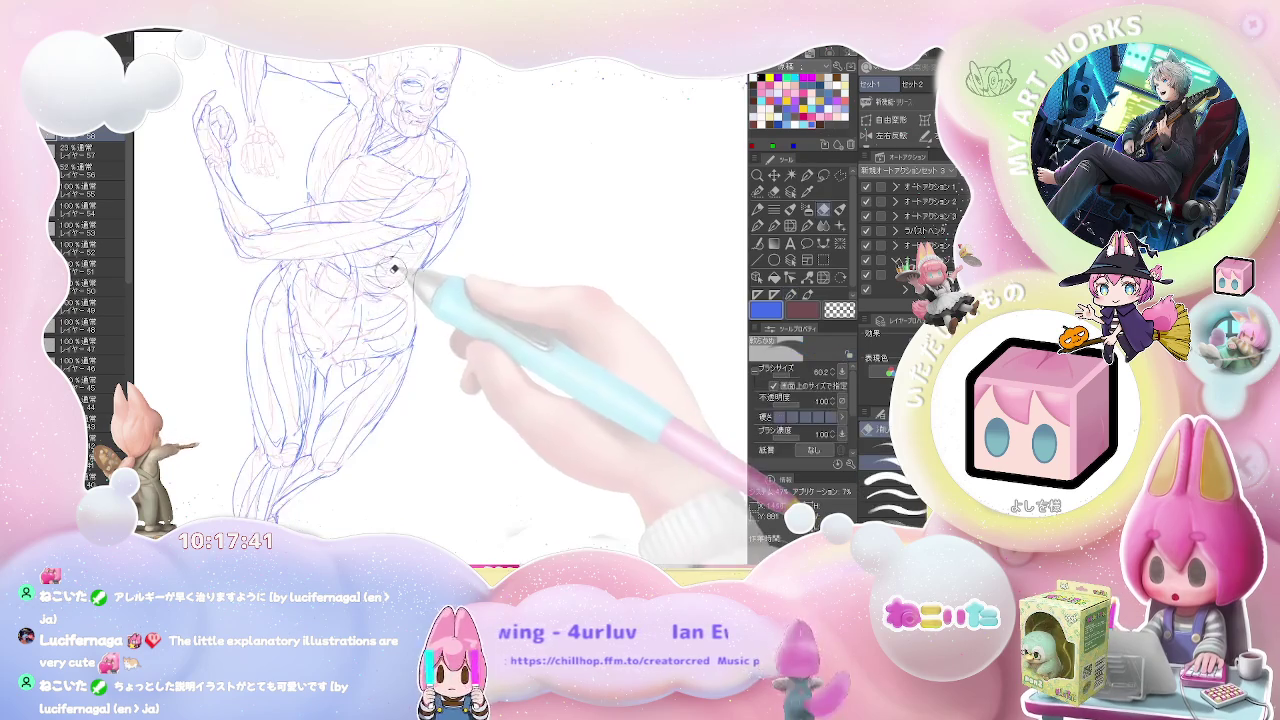
{"action": "key", "text": "p"}
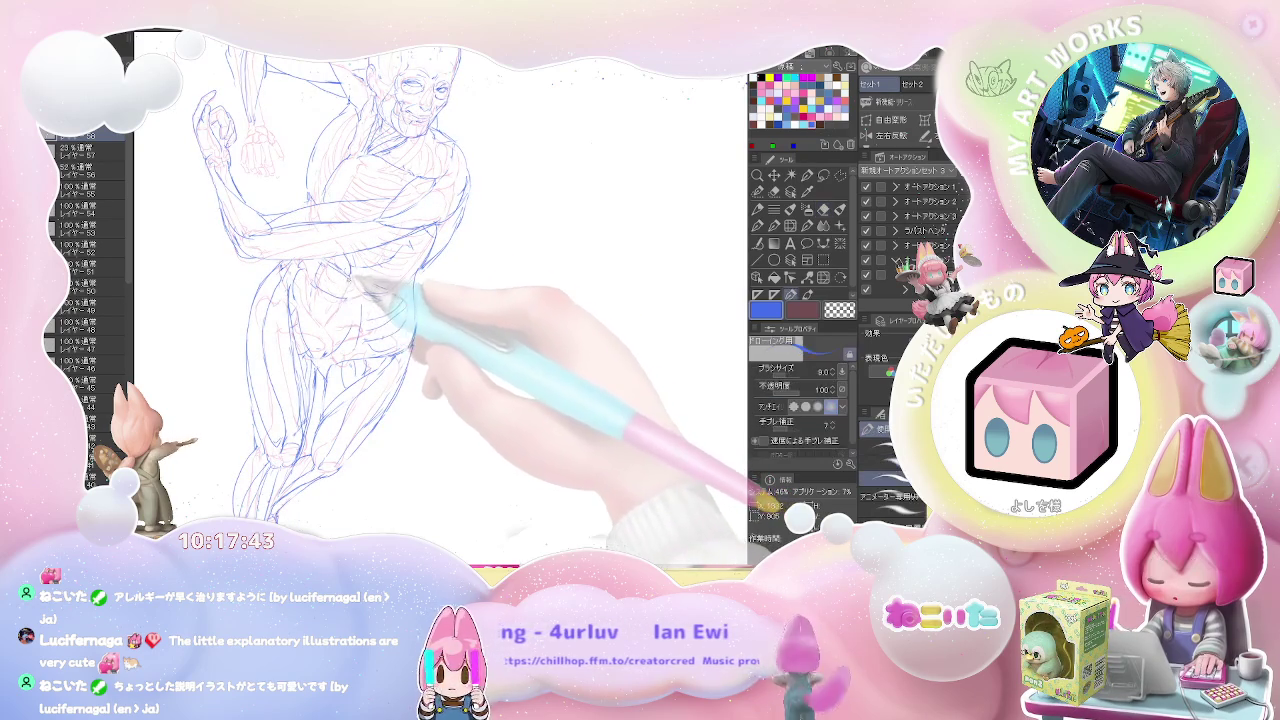
{"action": "key", "text": "e"}
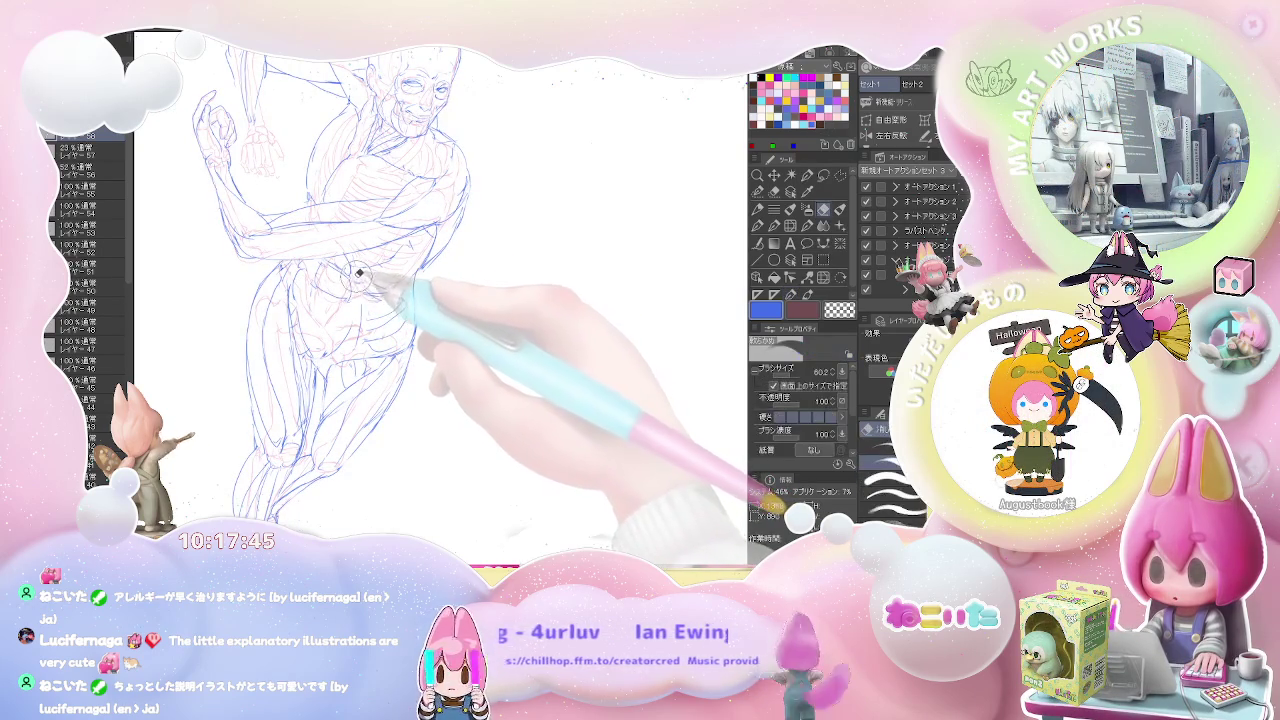
{"action": "key", "text": "p"}
{"action": "key", "text": "e"}
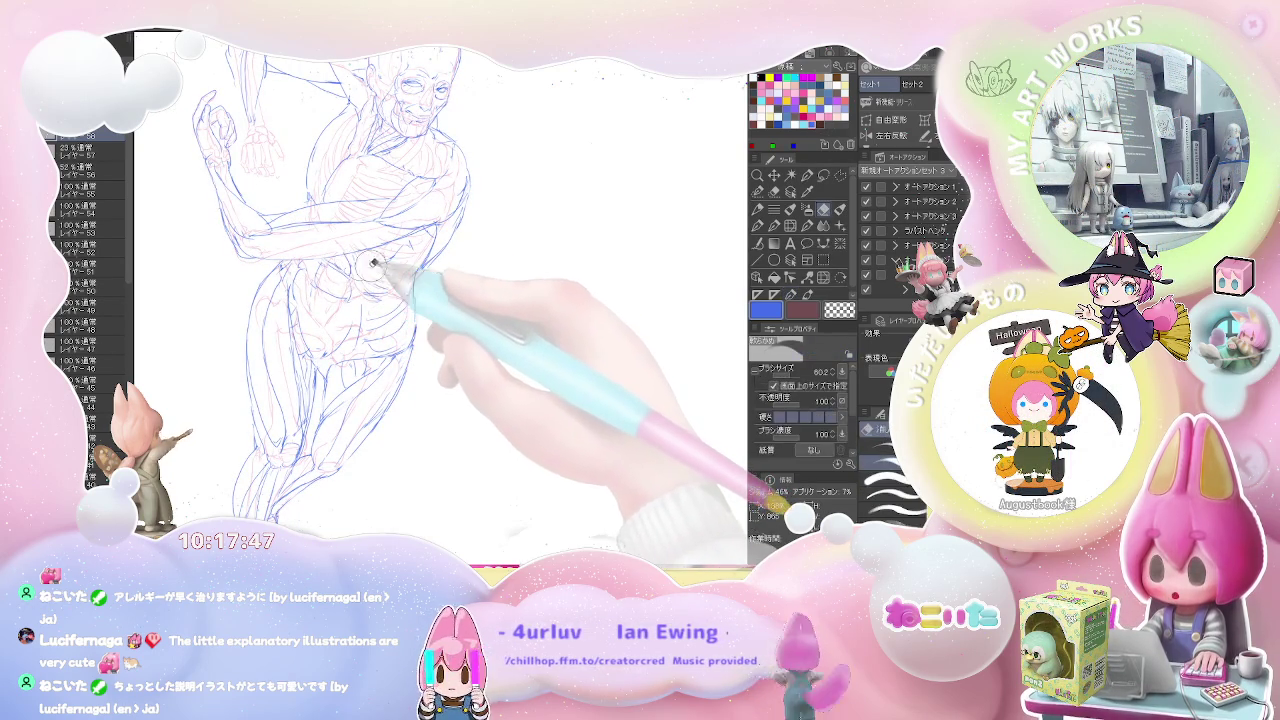
{"action": "key", "text": "p"}
{"action": "key", "text": "e"}
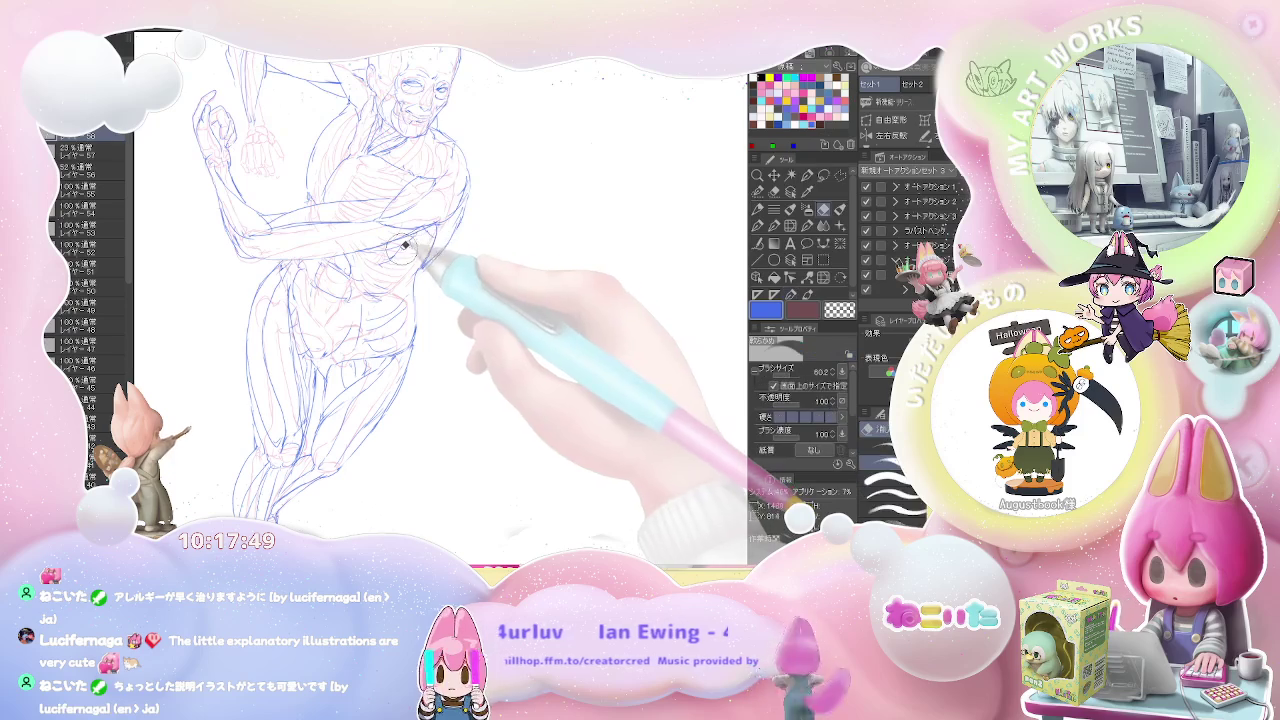
{"action": "key", "text": "p"}
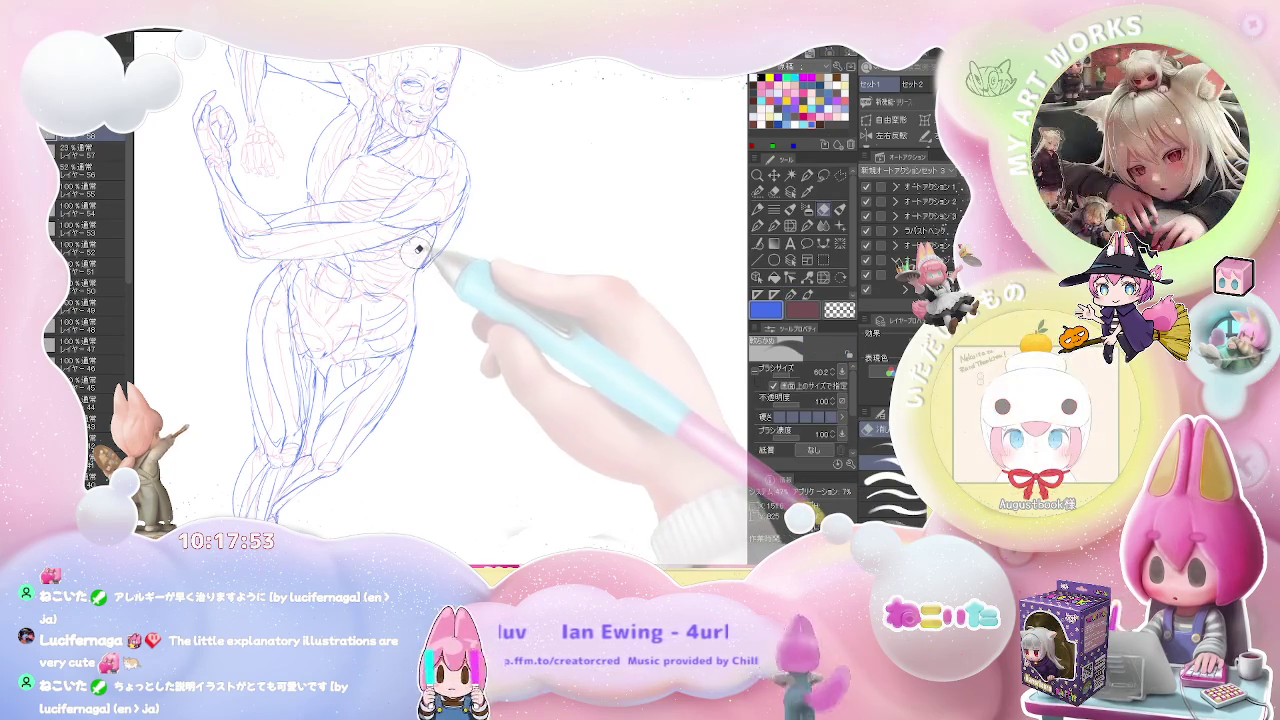
Define the waist contours, clearing unwanted lines with a large eraser, and review the whole page
{"action": "key", "text": "e"}
{"action": "key", "text": "p"}
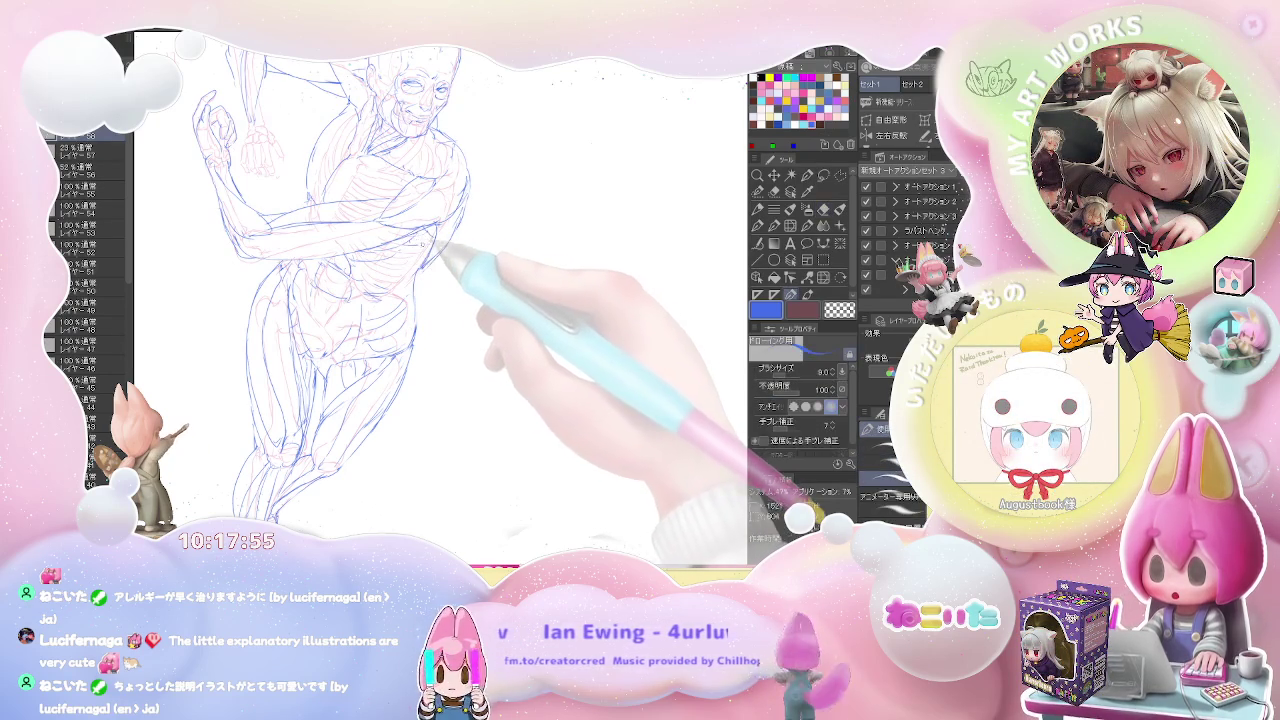
{"action": "key", "text": "e"}
{"action": "key", "text": "p"}
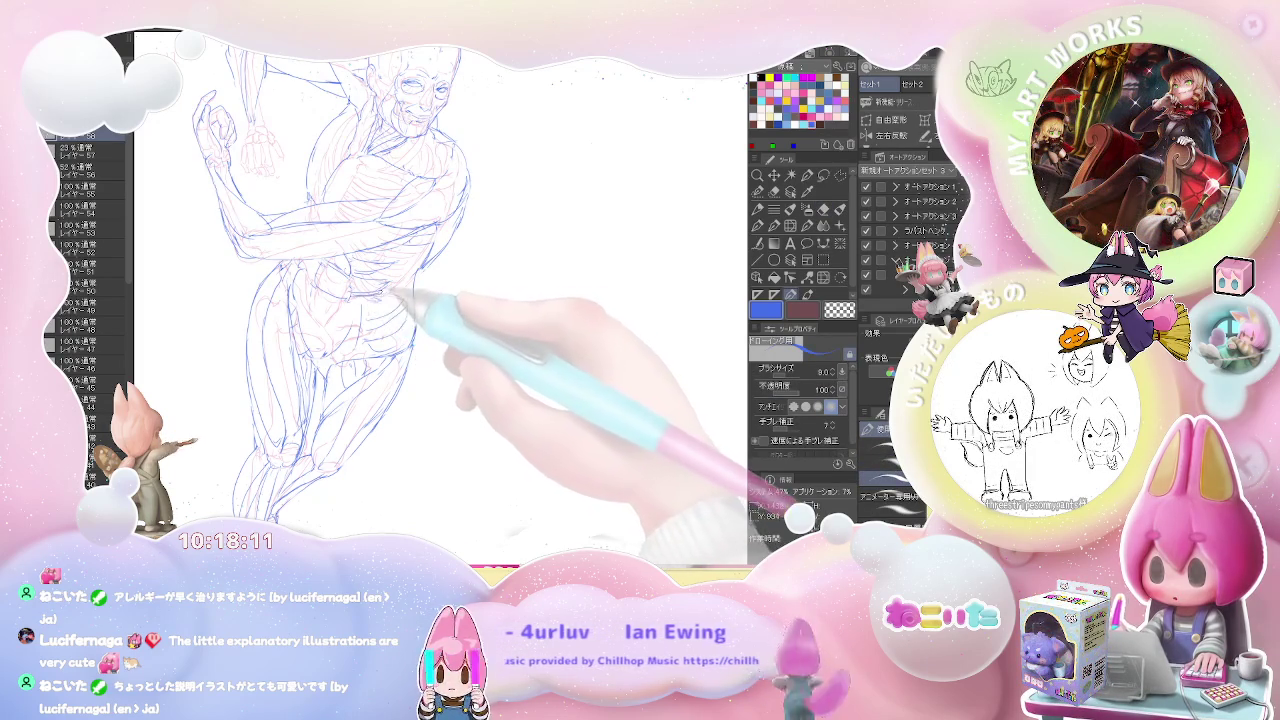
{"action": "key", "text": "e"}
{"action": "key", "text": "p"}
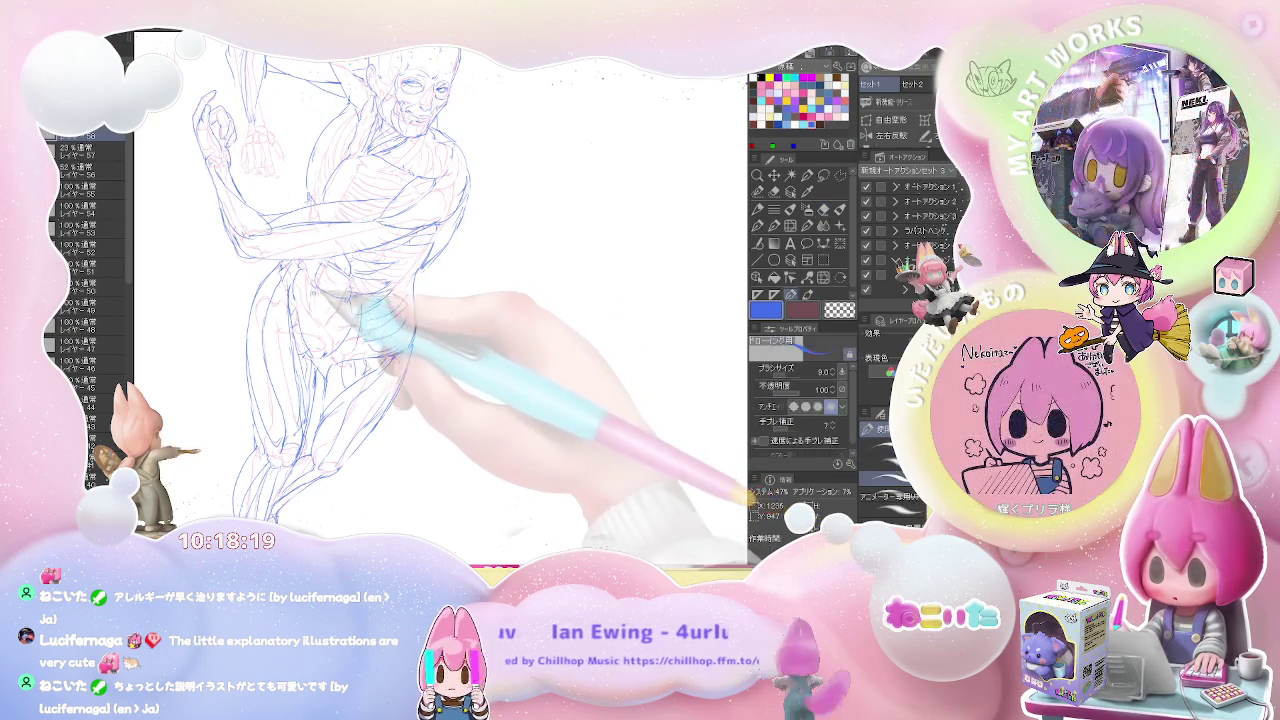
{"action": "key", "text": "ctrl+minus"}
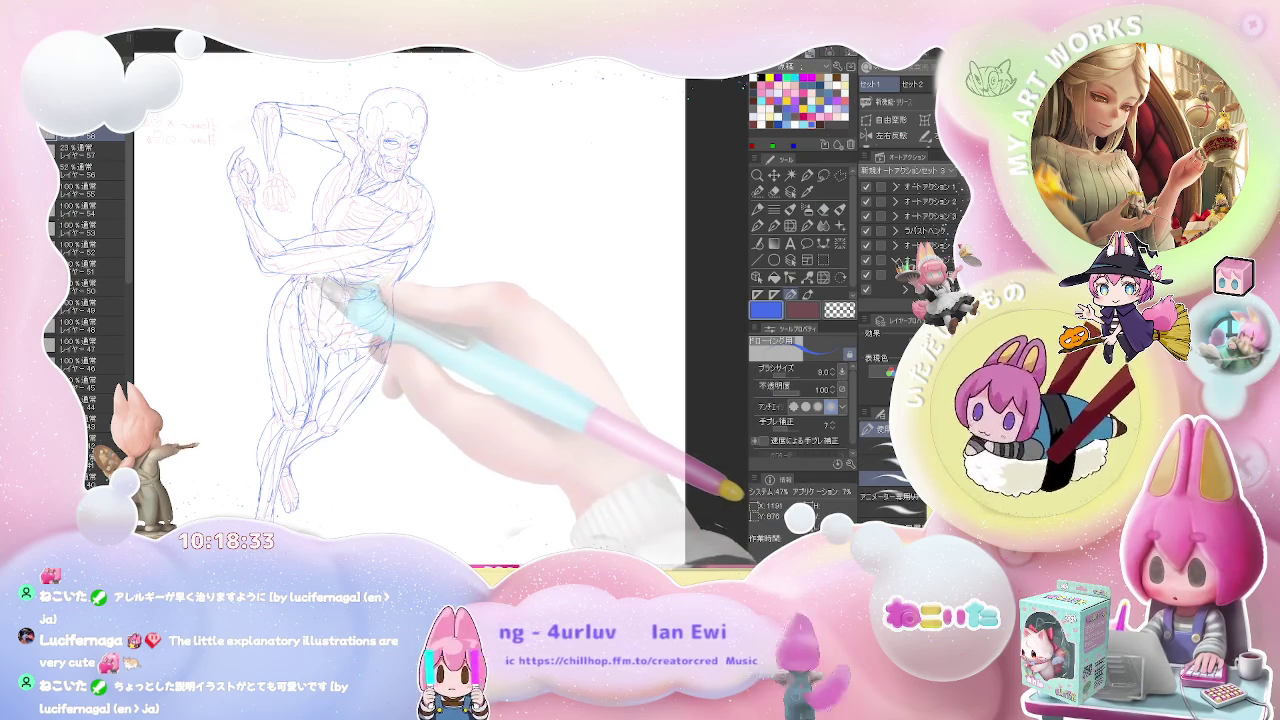
{"action": "key", "text": "e"}
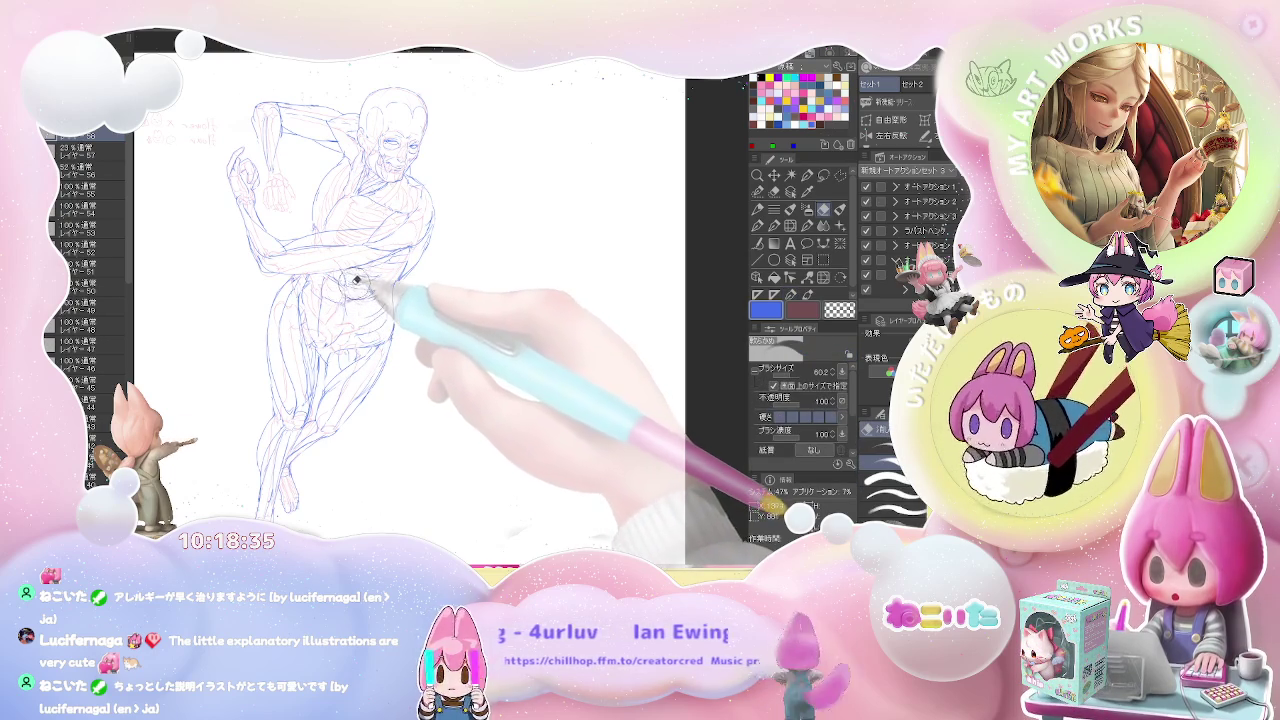
{"action": "key", "text": "p"}
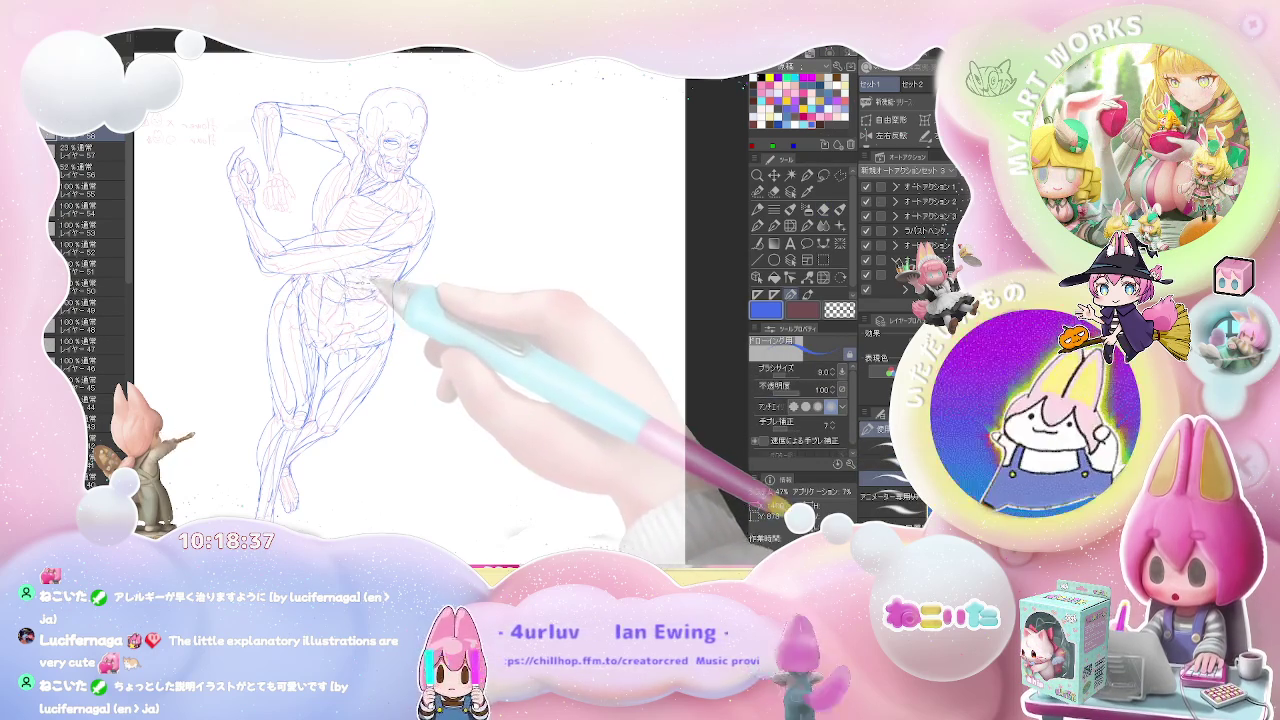
{"action": "key", "text": "p"}
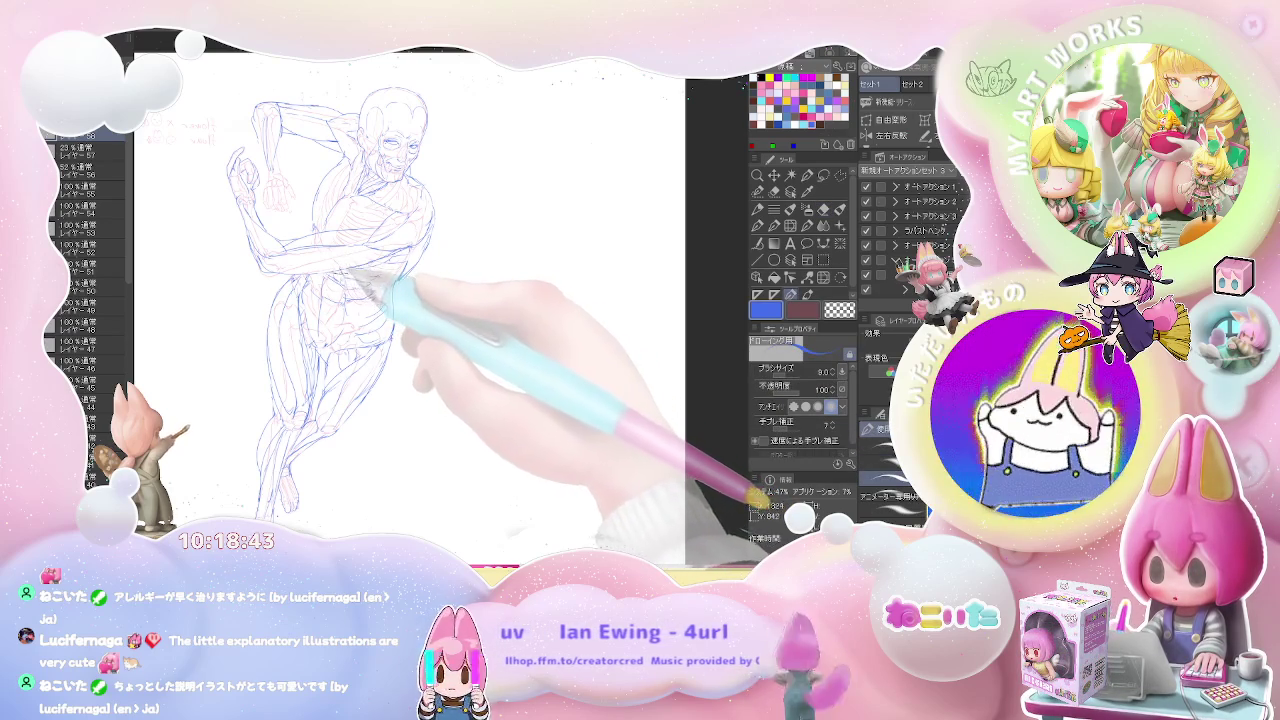
{"action": "key", "text": "e"}
{"action": "key", "text": "p"}
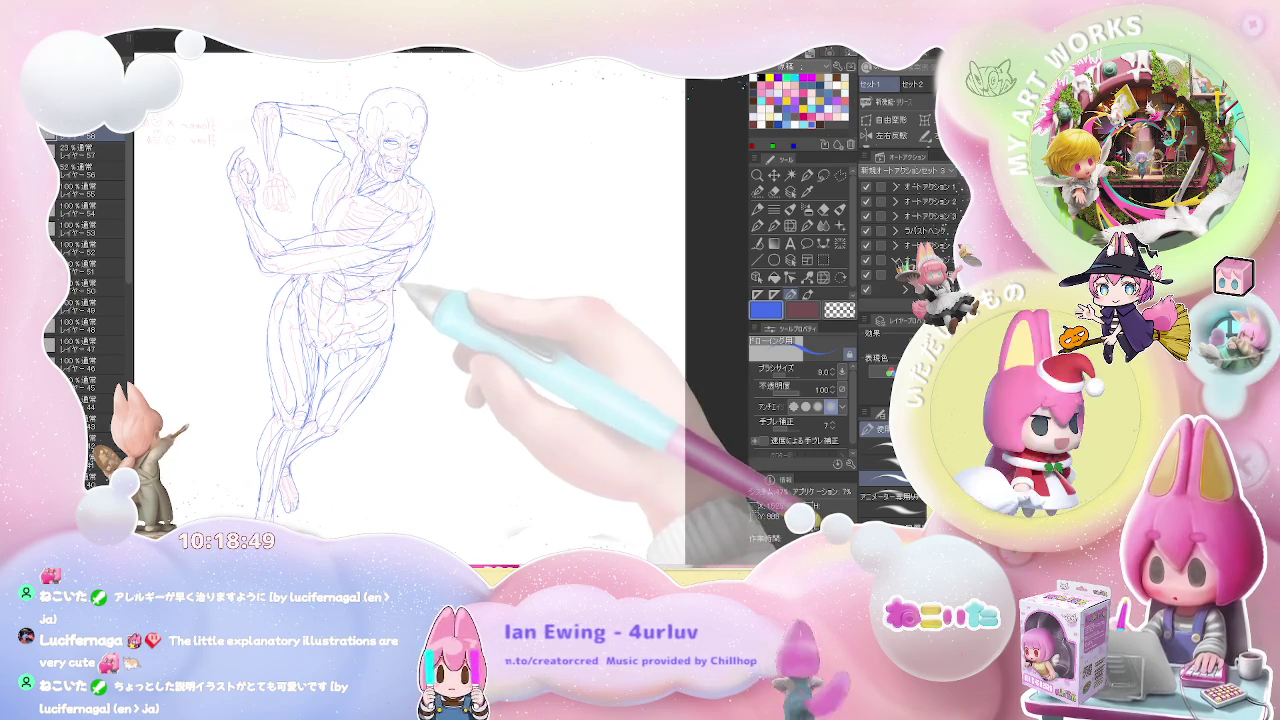
{"action": "key", "text": "ctrl+minus"}
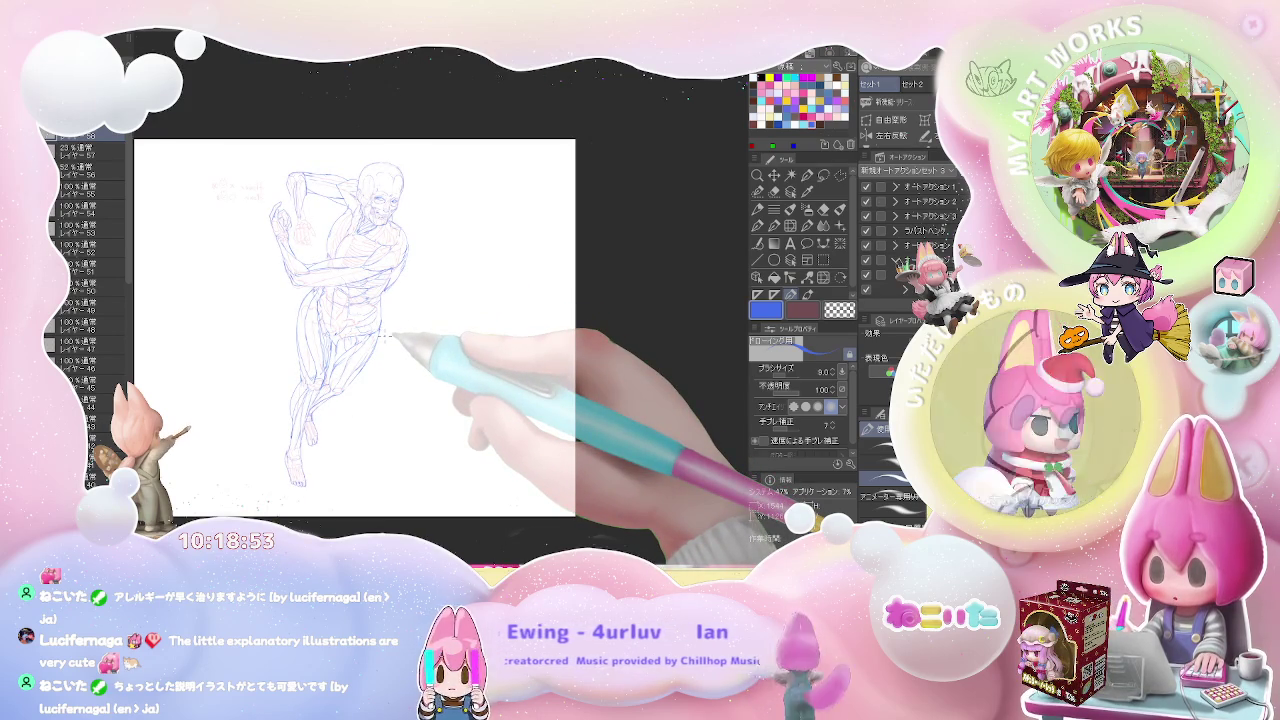
Add contour strokes across the chest and torso, clearing unwanted lines with the large eraser
{"action": "key", "text": "ctrl+plus"}
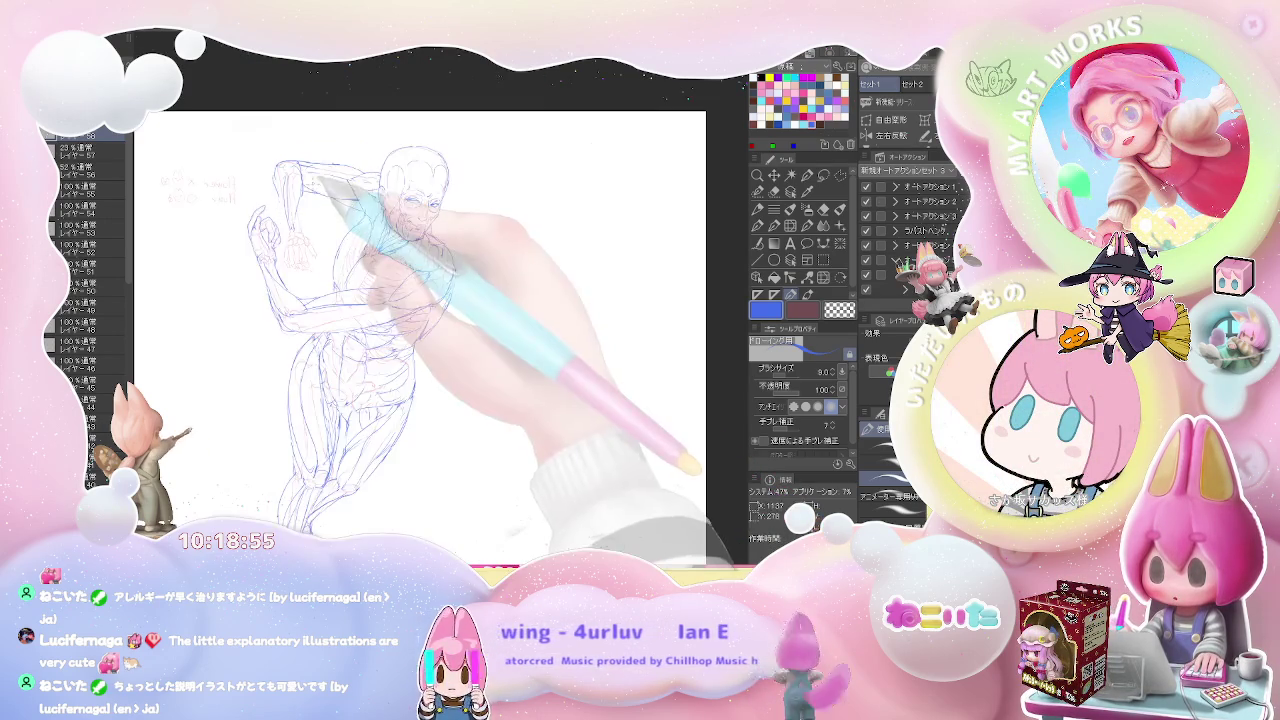
{"action": "key", "text": "e"}
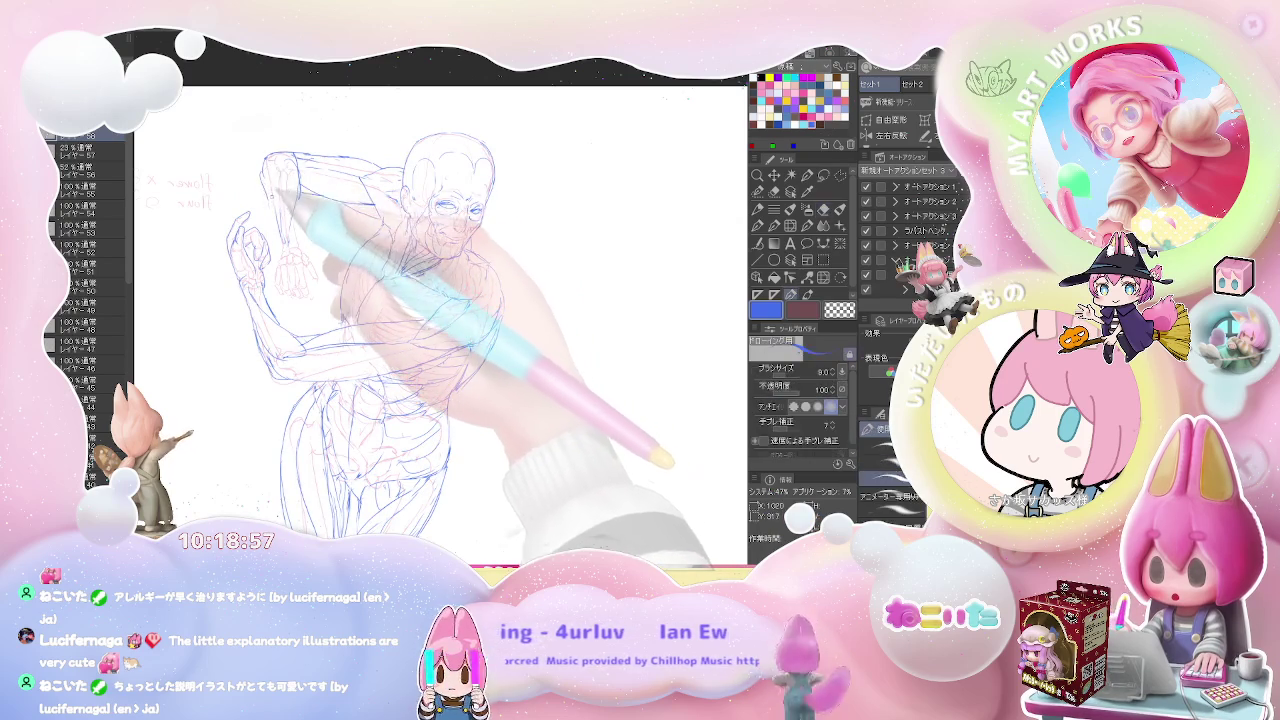
{"action": "key", "text": "p"}
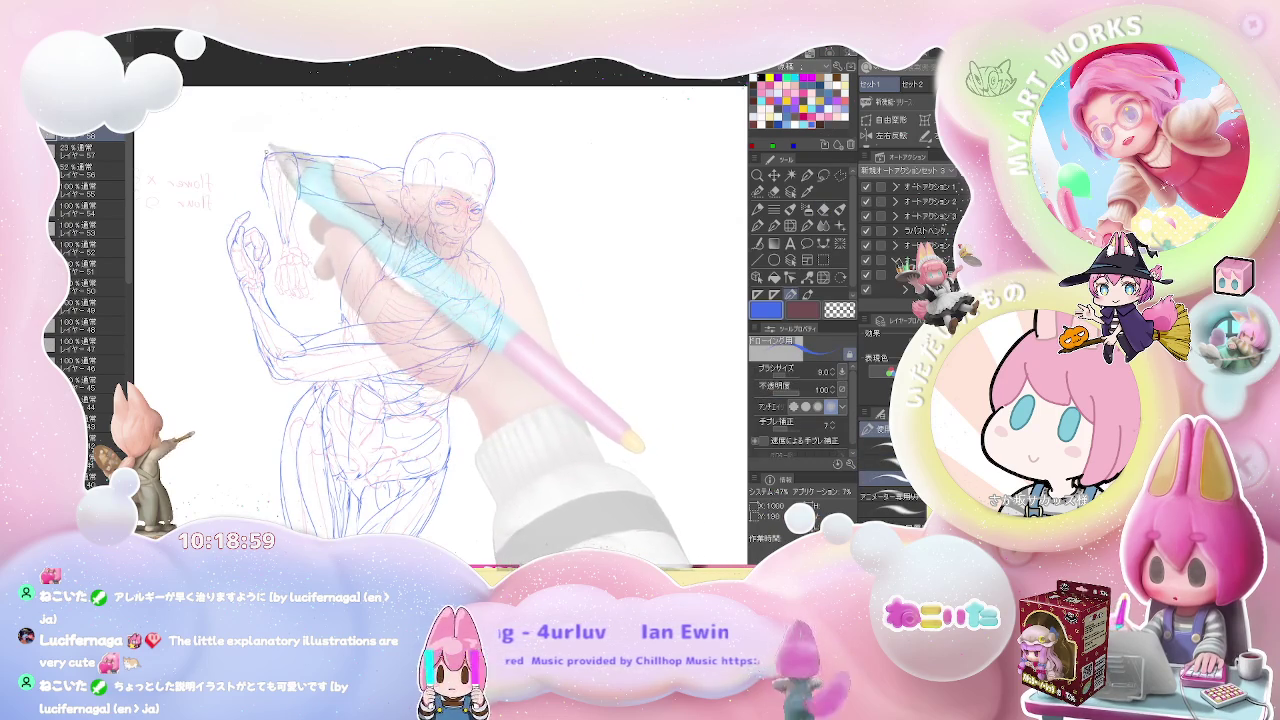
{"action": "key", "text": "e"}
{"action": "key", "text": "p"}
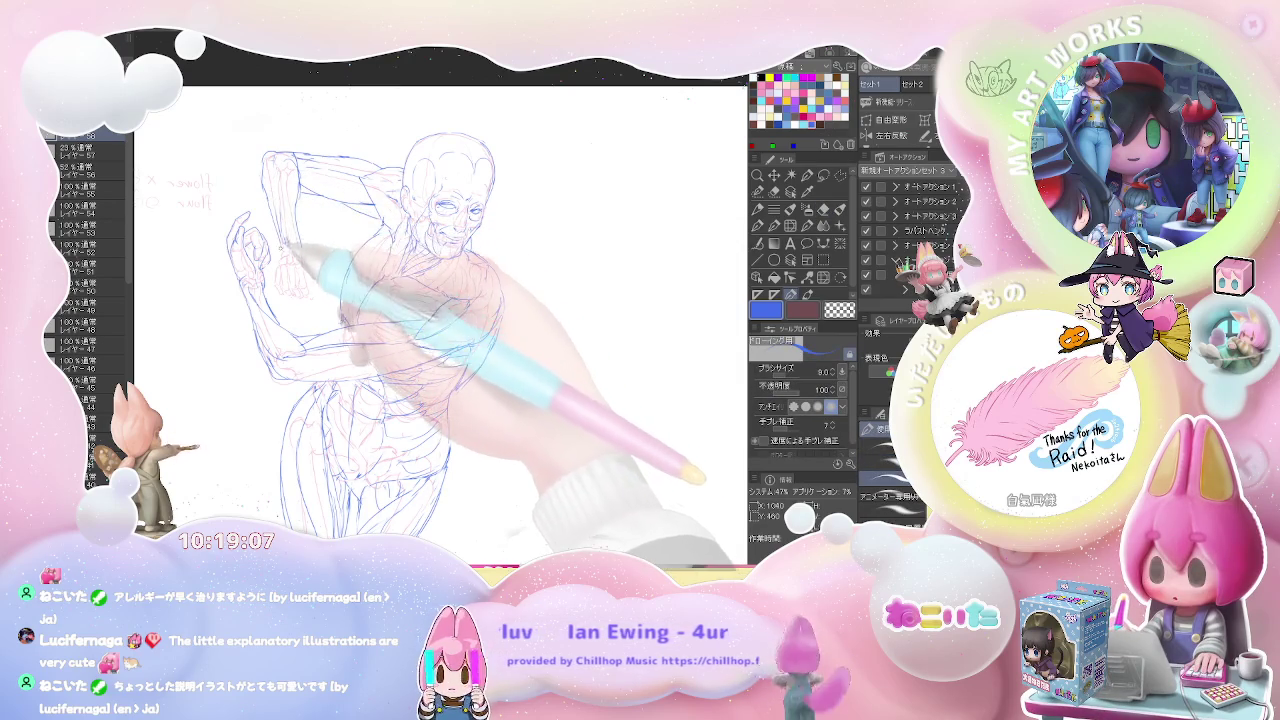
{"action": "key", "text": "ctrl+minus"}
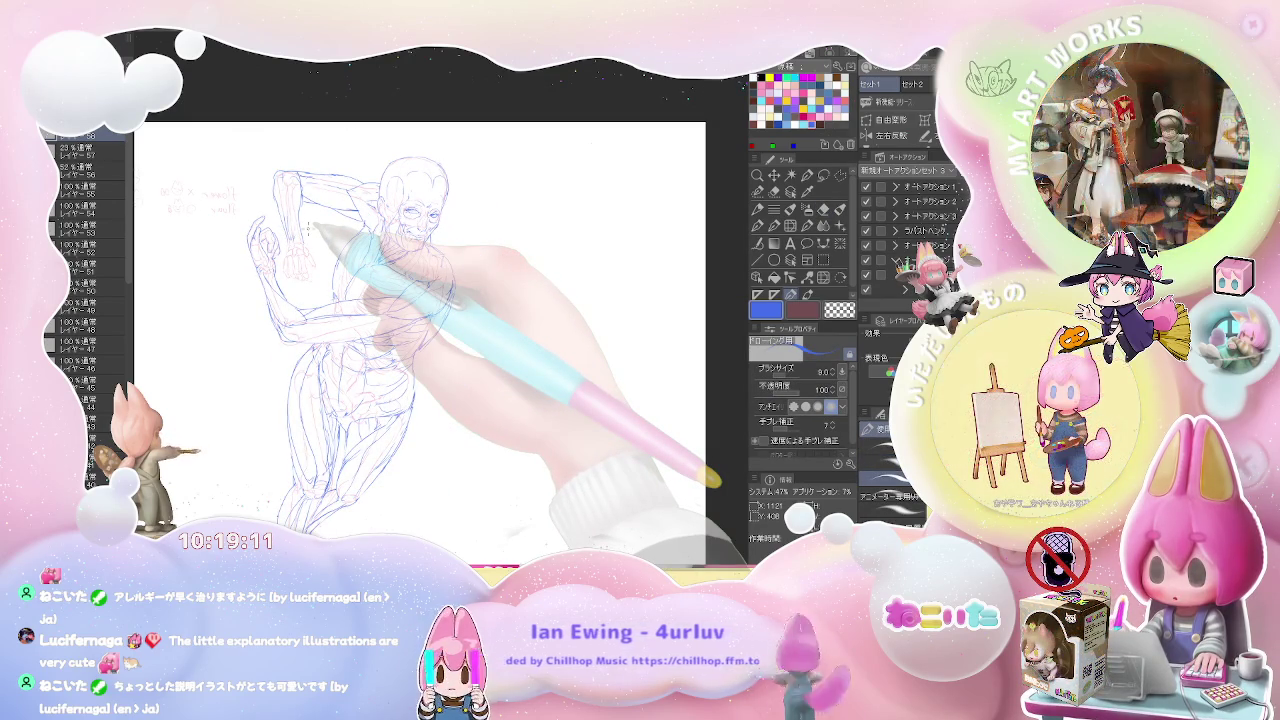
{"action": "key", "text": "ctrl+plus"}
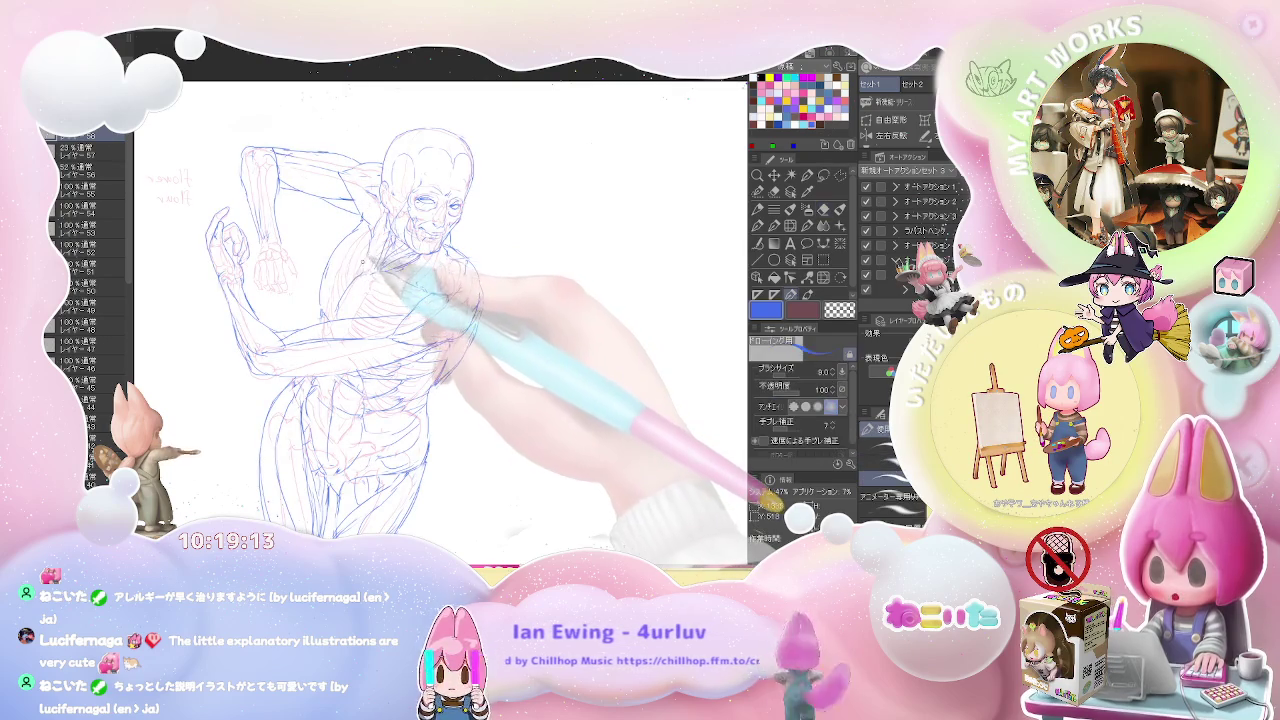
{"action": "key", "text": "ctrl+minus"}
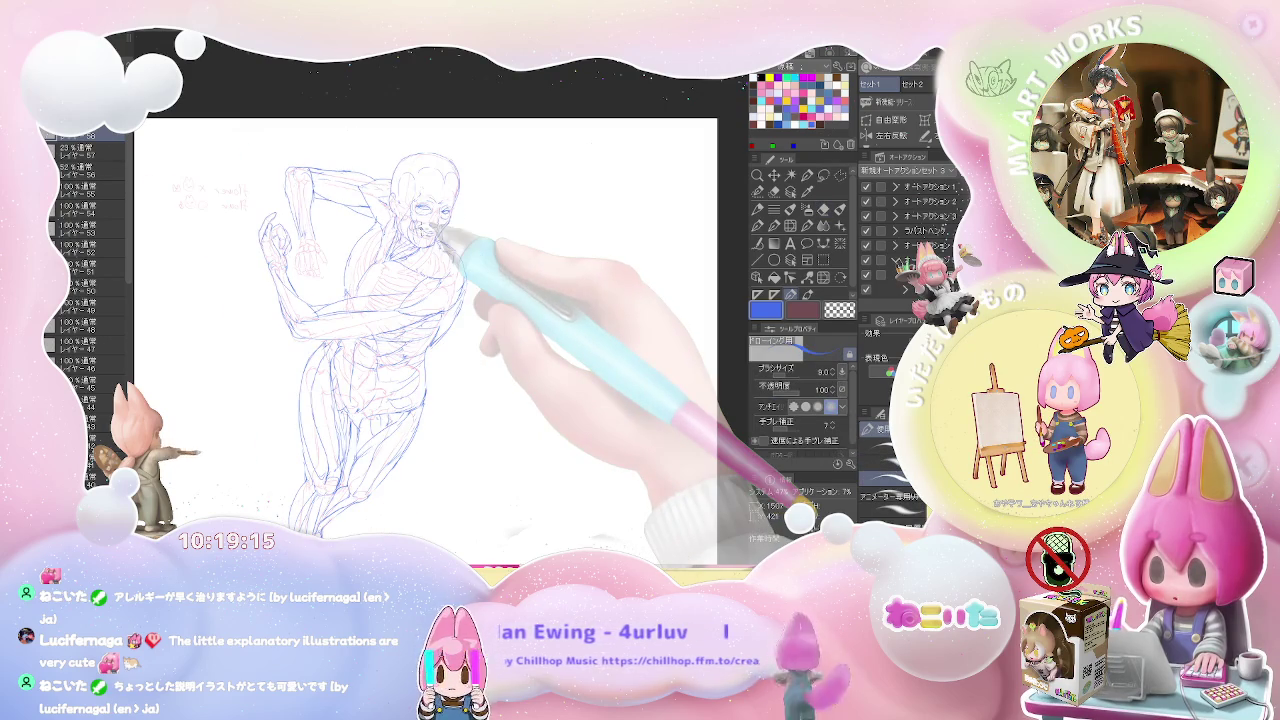
{"action": "key", "text": "ctrl+minus"}
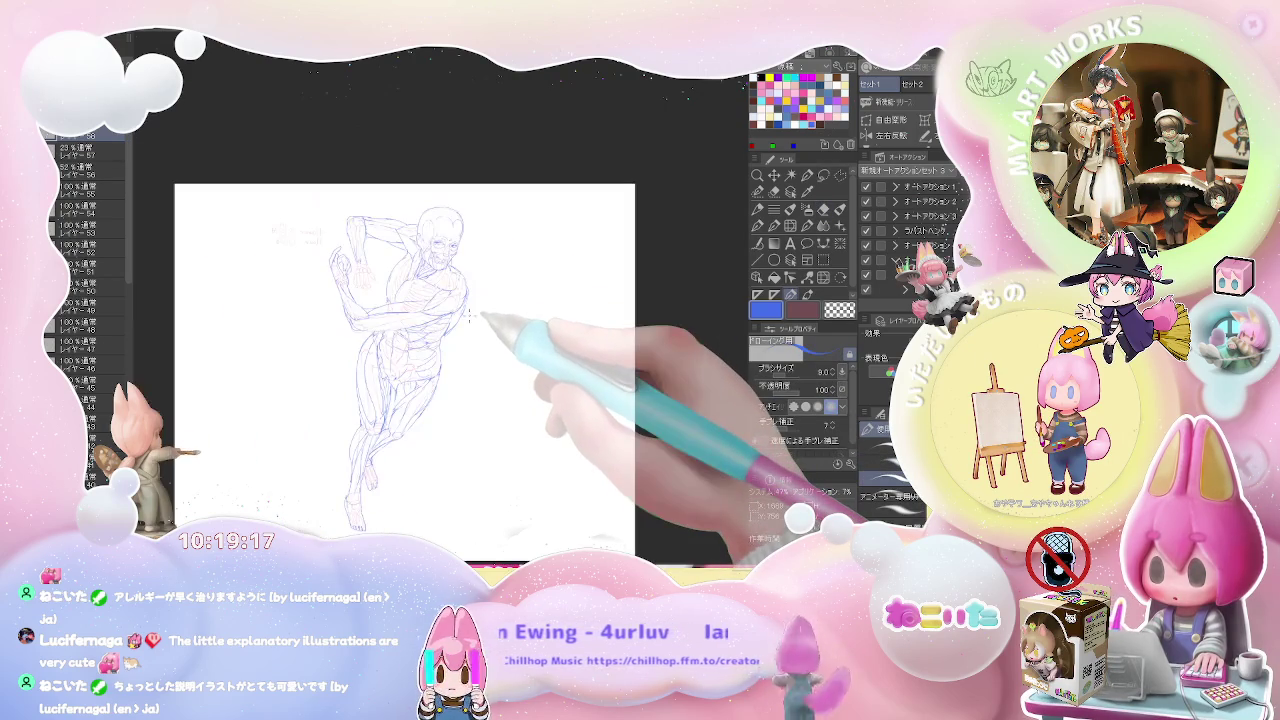
Correct the head lines, erasing and redrawing strokes at close zoom
{"action": "key", "text": "ctrl+plus"}
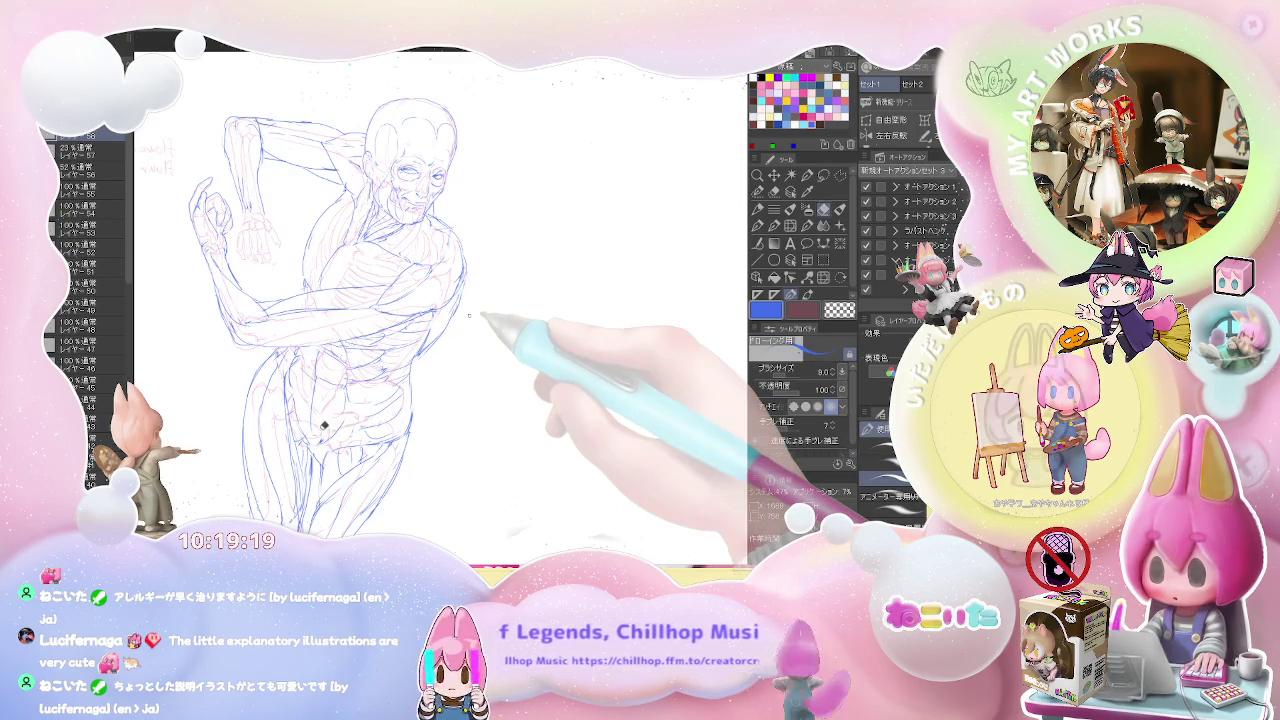
{"action": "key", "text": "e"}
{"action": "key", "text": "p"}
{"action": "key", "text": "ctrl+minus"}
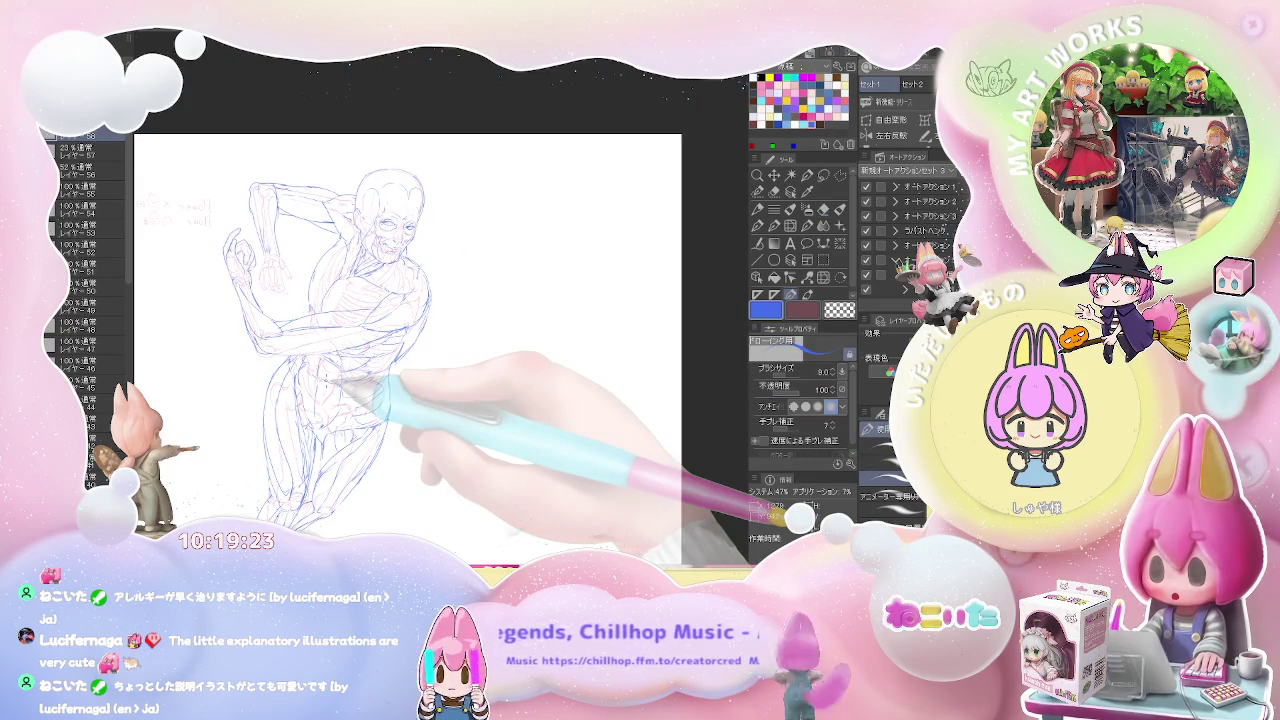
{"action": "key", "text": "e"}
{"action": "key", "text": "p"}
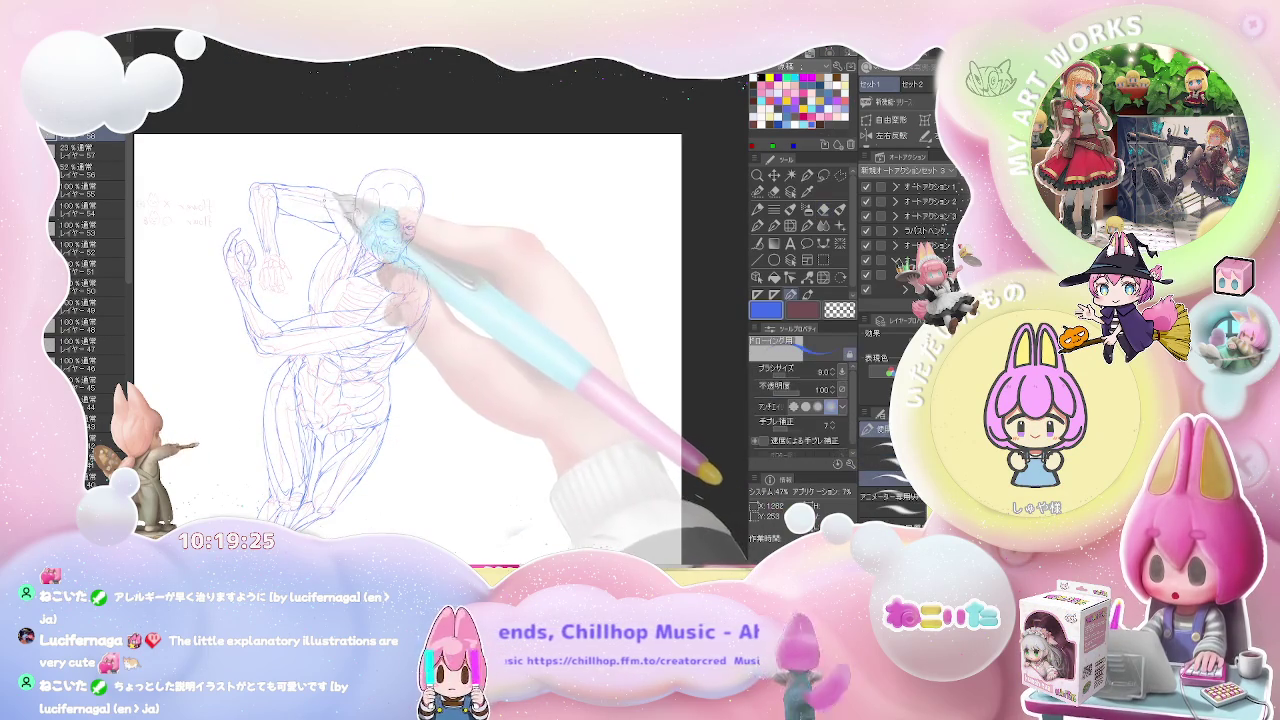
{"action": "key", "text": "ctrl+plus"}
{"action": "scroll", "coordinate": [263, 259], "scroll_direction": "up", "scroll_amount": 3}
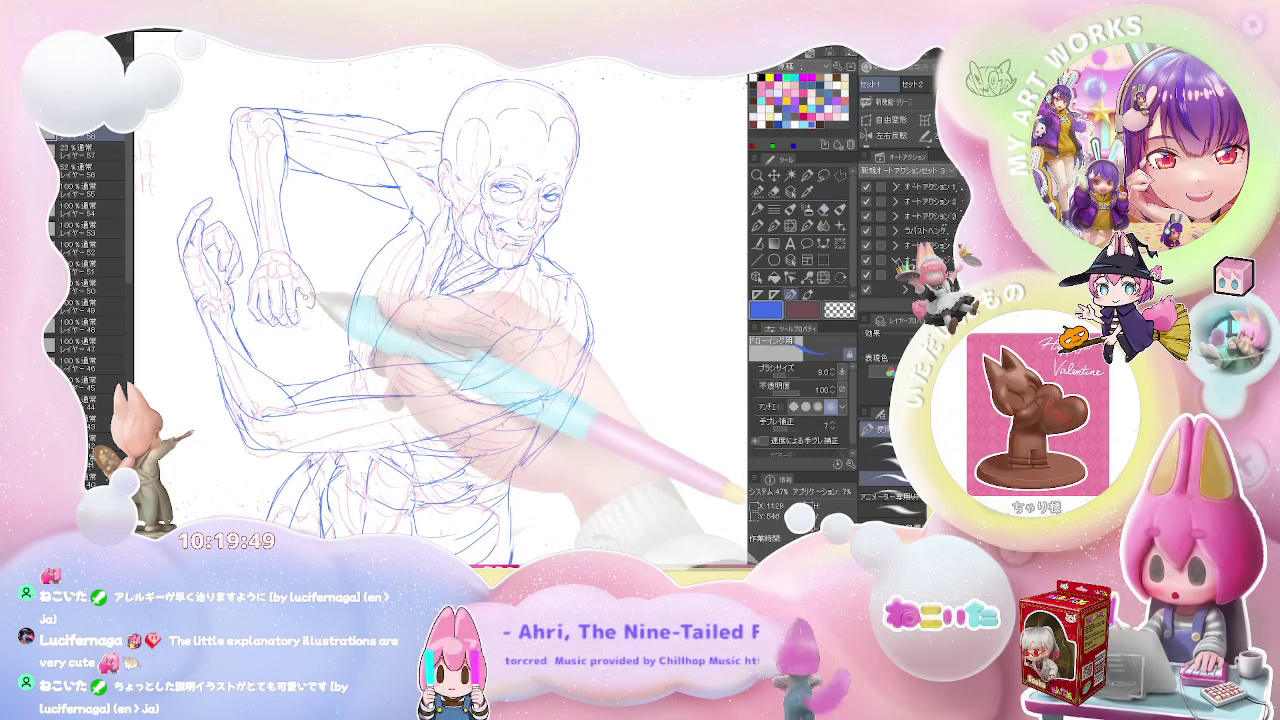
Erase and redraw the muscle figure's shoulder and raised upper arm, then zoom out to the whole page
{"action": "key", "text": "ctrl+minus"}
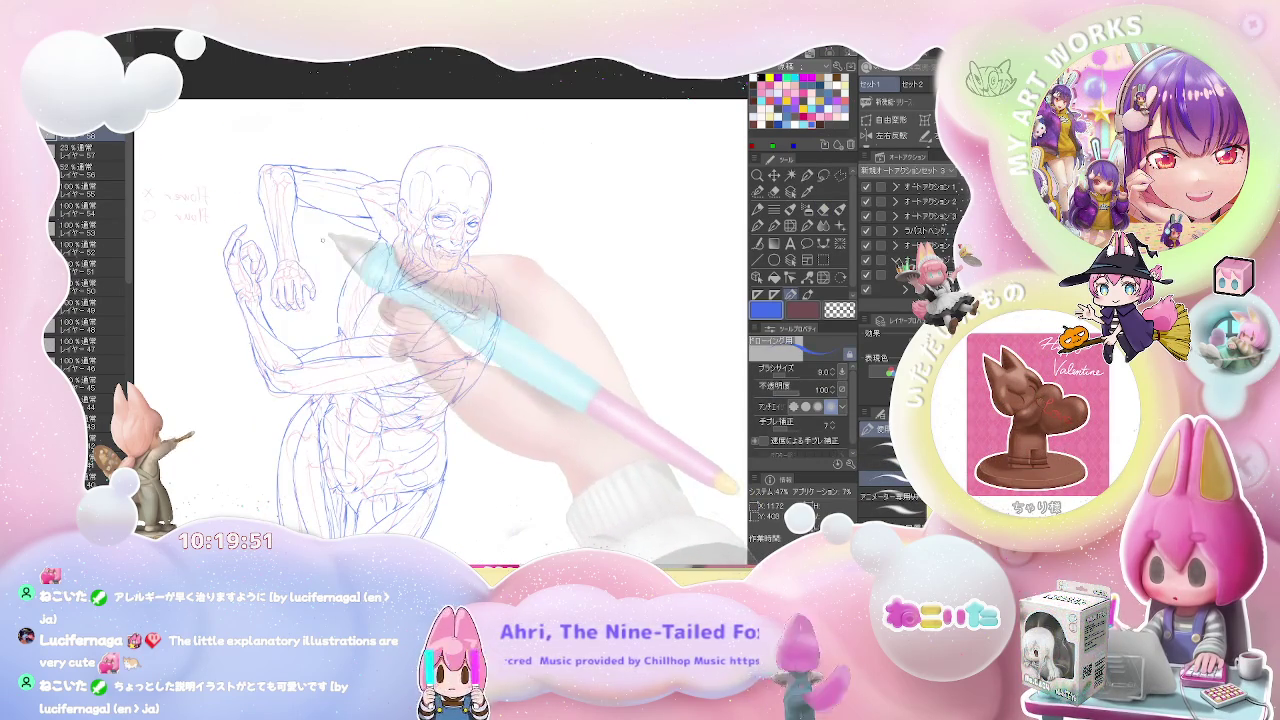
{"action": "key", "text": "ctrl+plus"}
{"action": "key", "text": "e"}
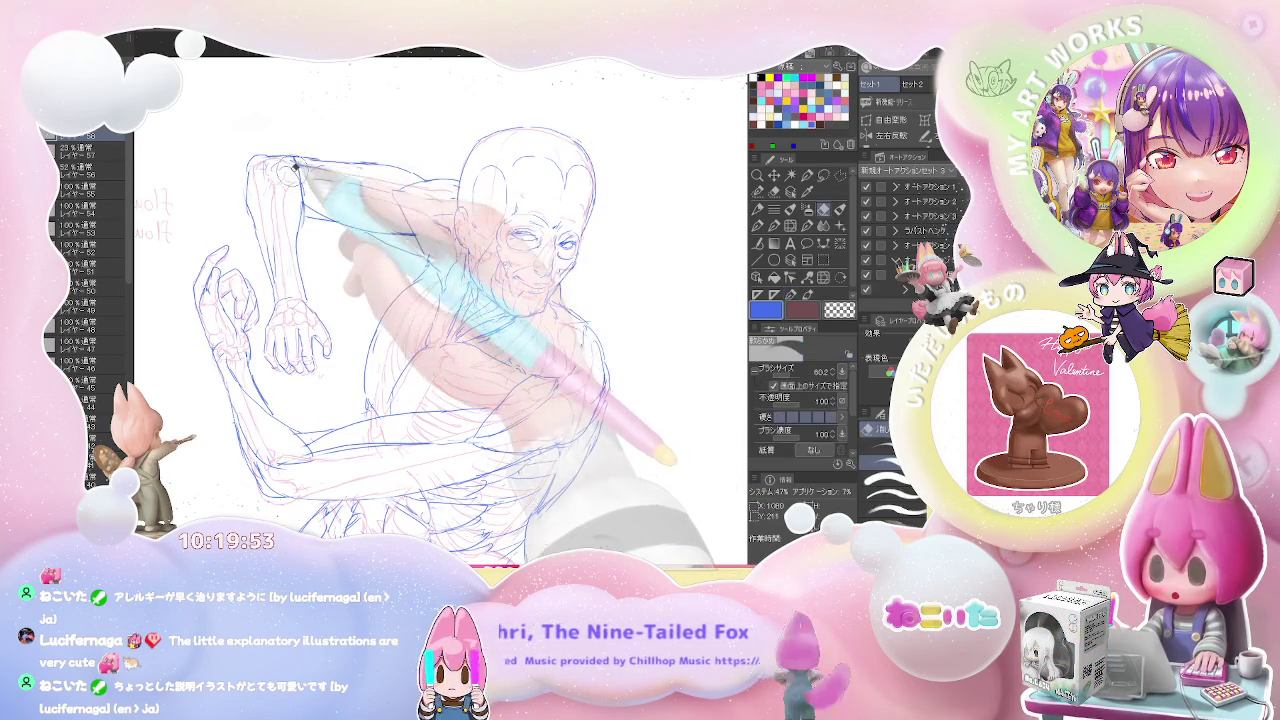
{"action": "key", "text": "p"}
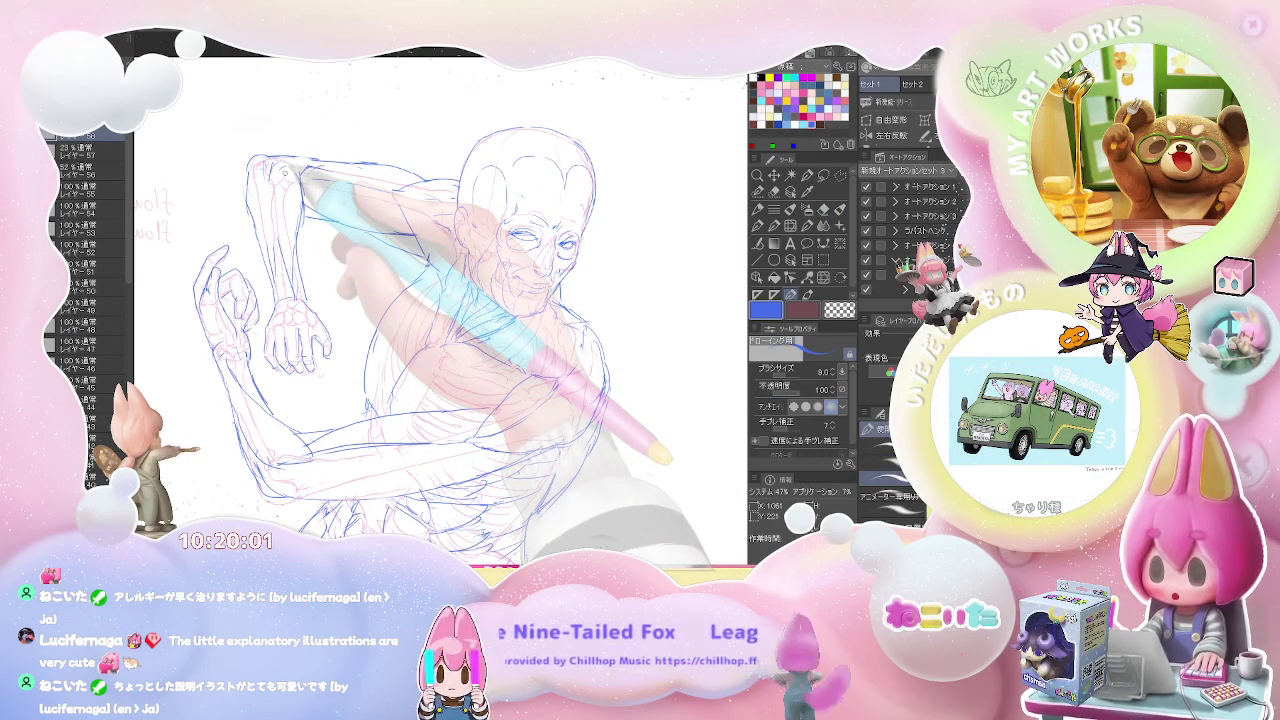
{"action": "key", "text": "ctrl+minus"}
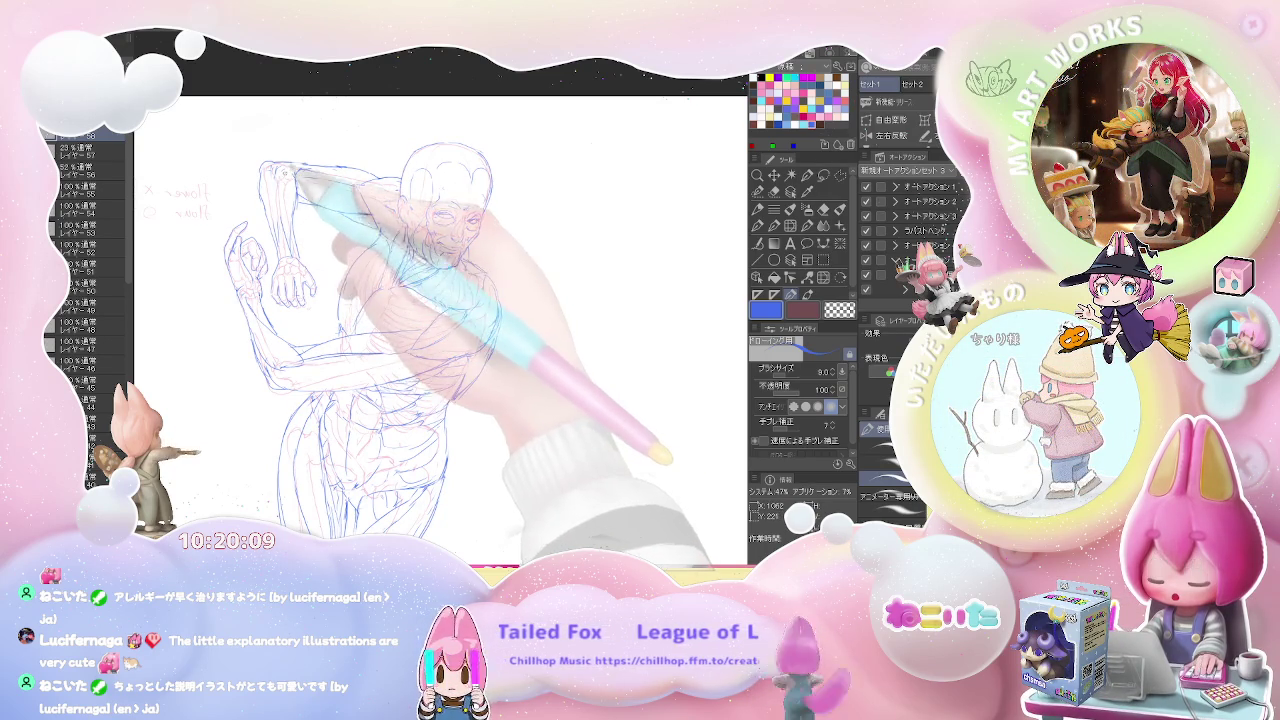
{"action": "scroll", "coordinate": [285, 172], "scroll_direction": "up", "scroll_amount": 2}
{"action": "key", "text": "e"}
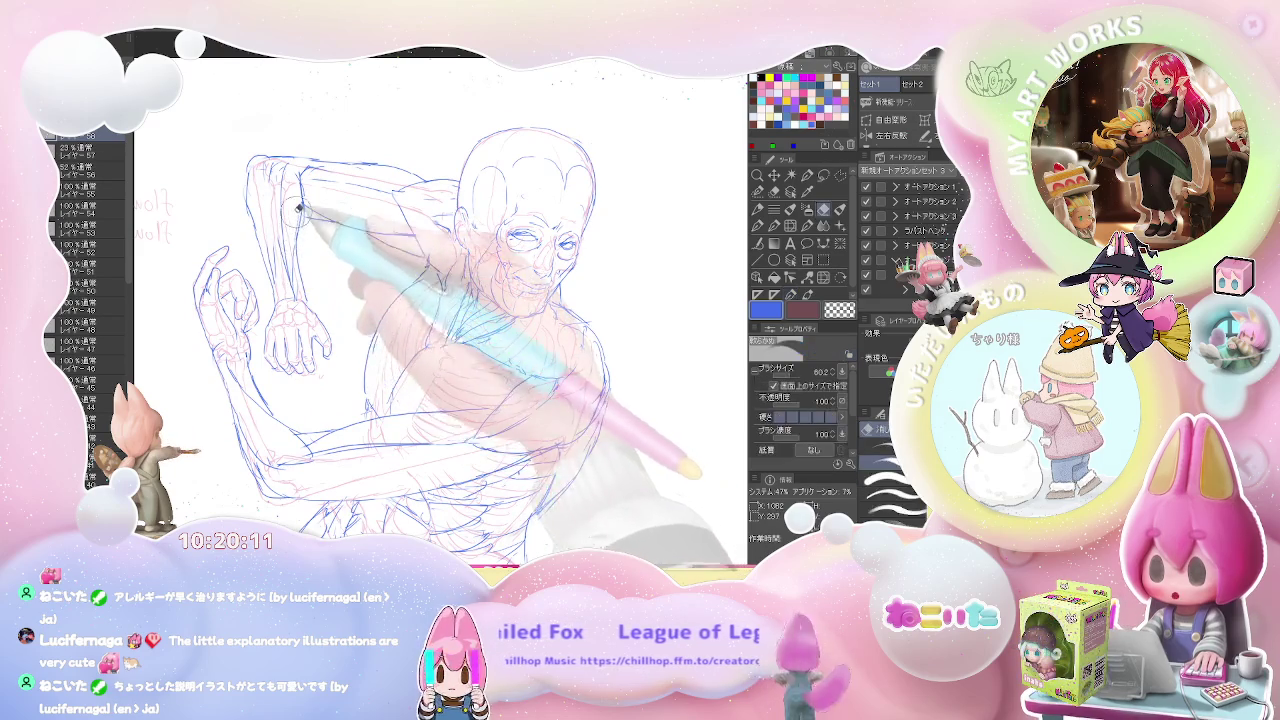
{"action": "key", "text": "p"}
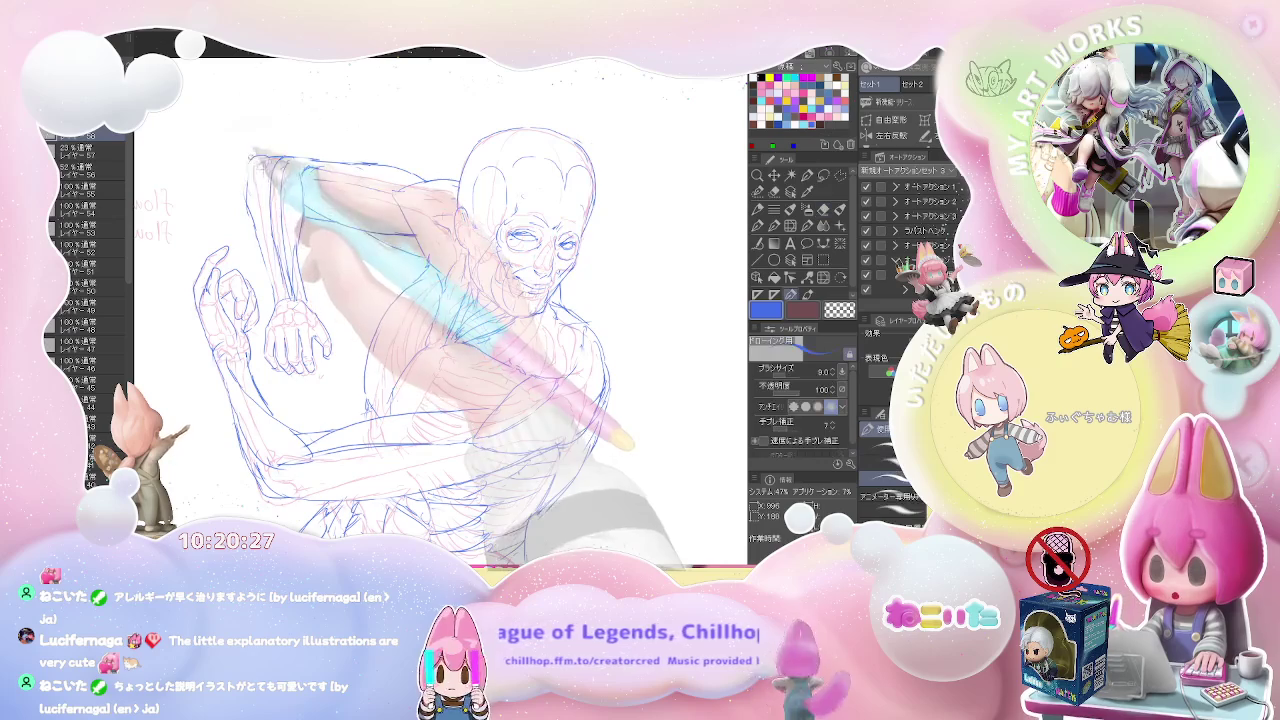
{"action": "key", "text": "ctrl+minus"}
{"action": "key", "text": "ctrl+minus"}
{"action": "key", "text": "ctrl+minus"}
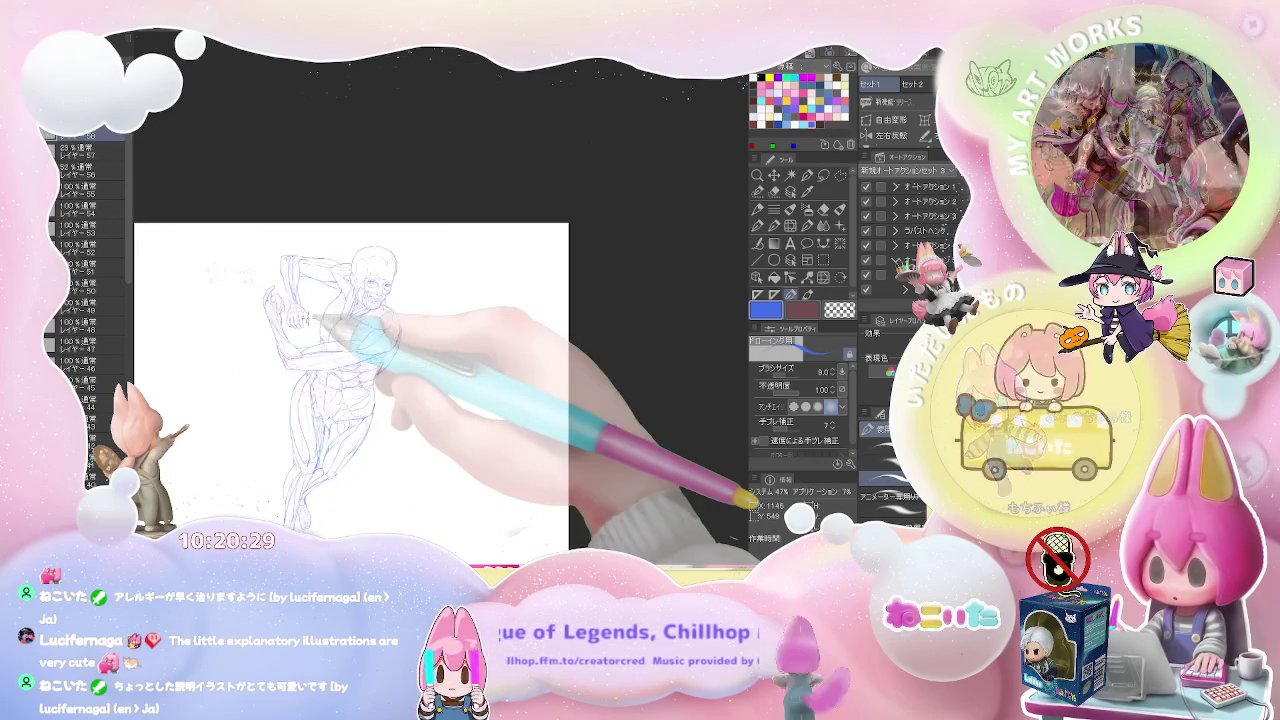
{"action": "key", "text": "ctrl+minus"}
Add a new layer above the figure sketch and start a free transform on the drawing
{"action": "key", "text": "ctrl+plus"}
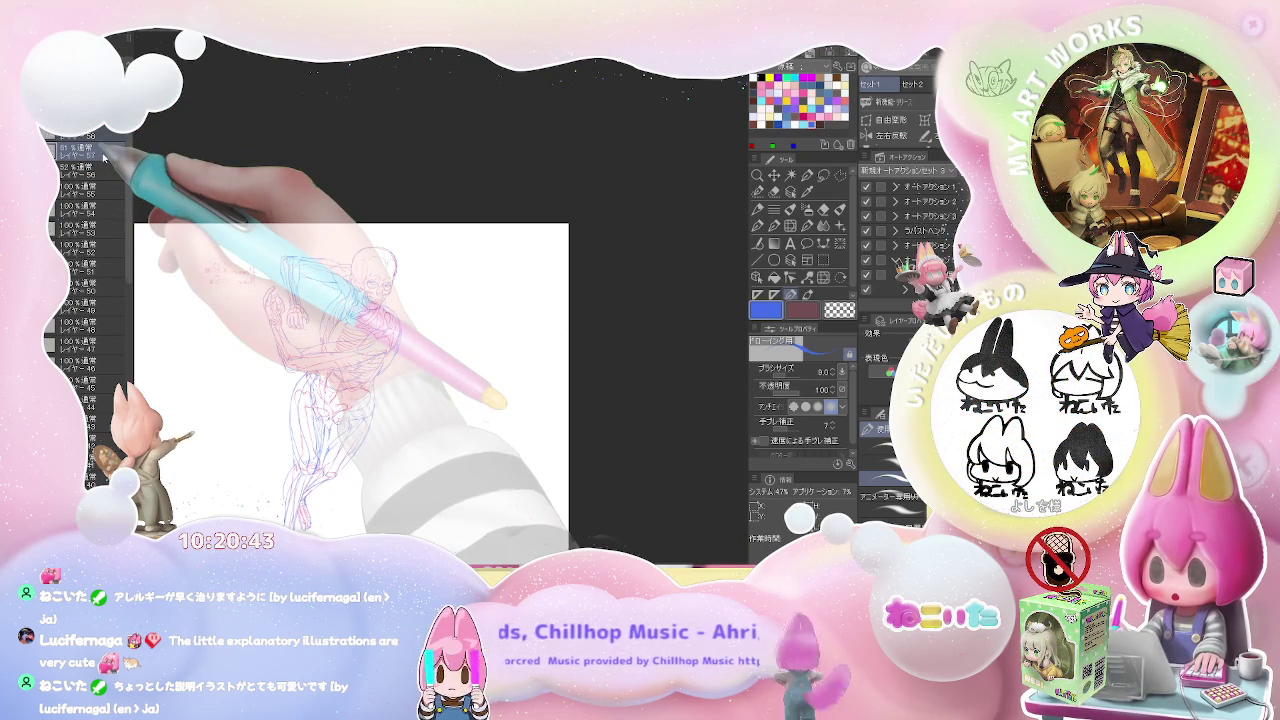
{"action": "key", "text": "ctrl+v"}
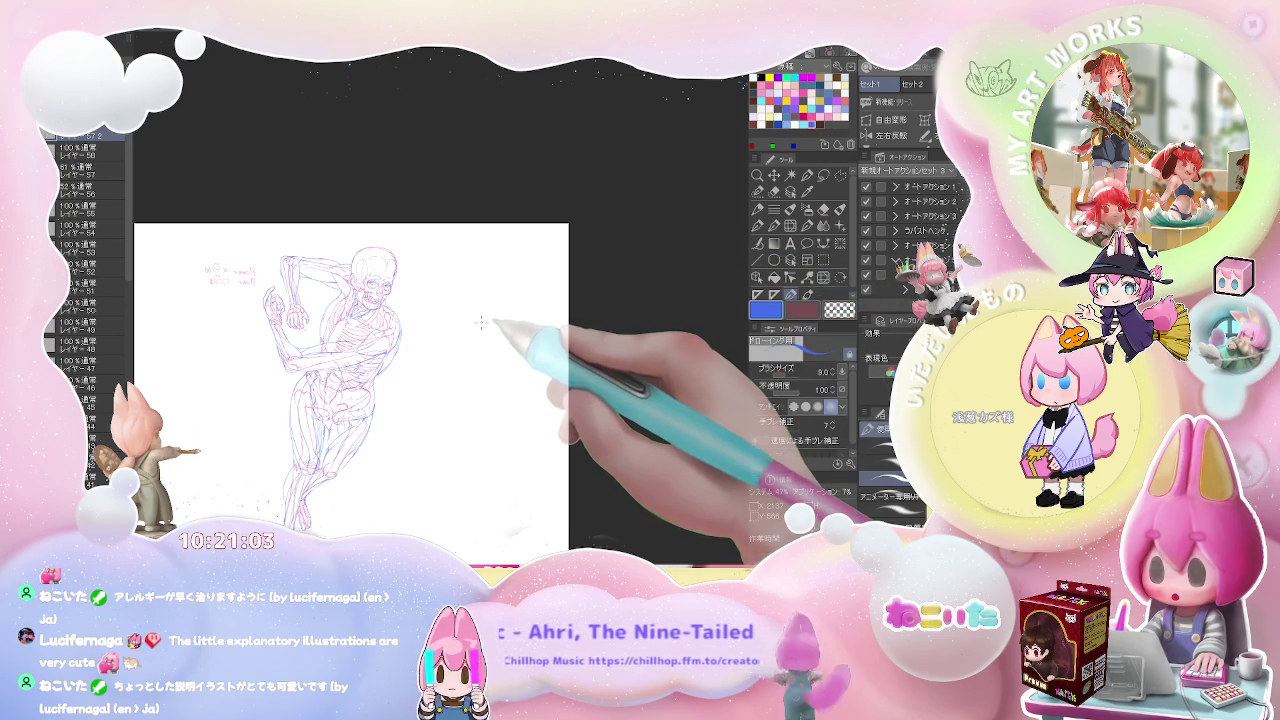
{"action": "key", "text": "ctrl+t"}
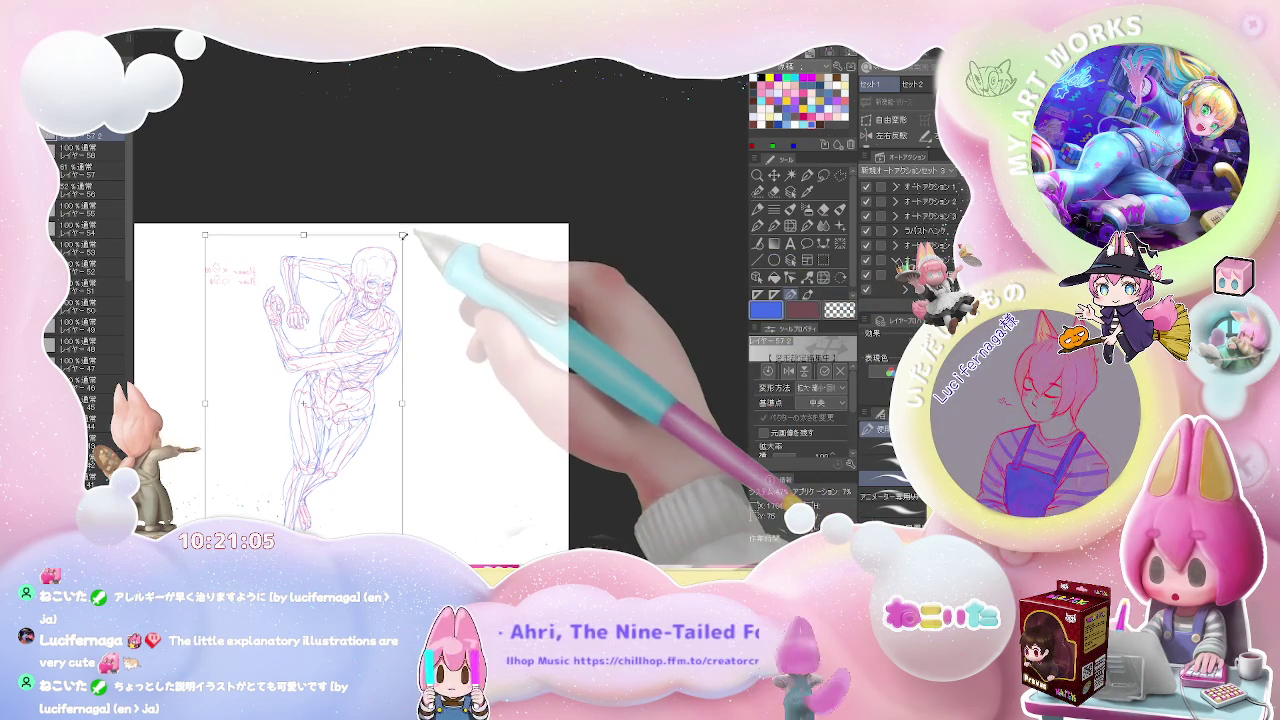
Shrink the figure, move it toward the page's bottom-left, and apply the transform
{"action": "left_click_drag", "start_coordinate": [403, 236], "coordinate": [312, 391]}
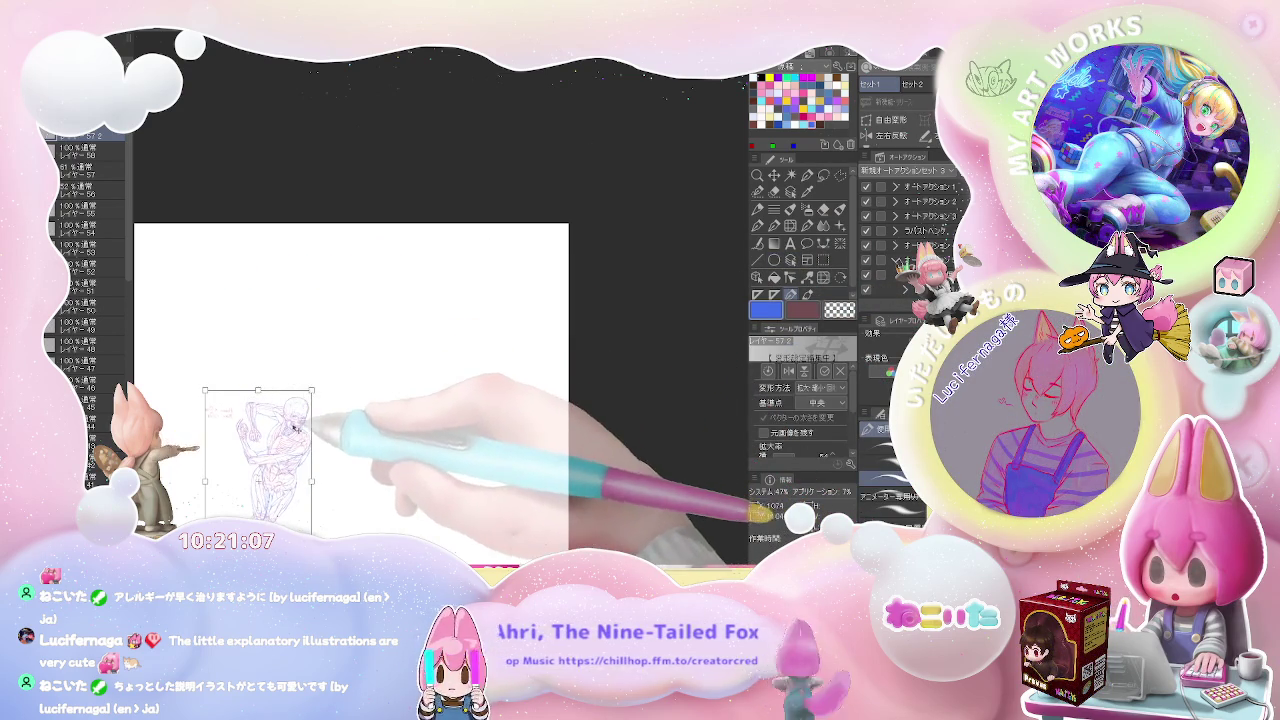
{"action": "left_click_drag", "start_coordinate": [282, 446], "coordinate": [250, 409]}
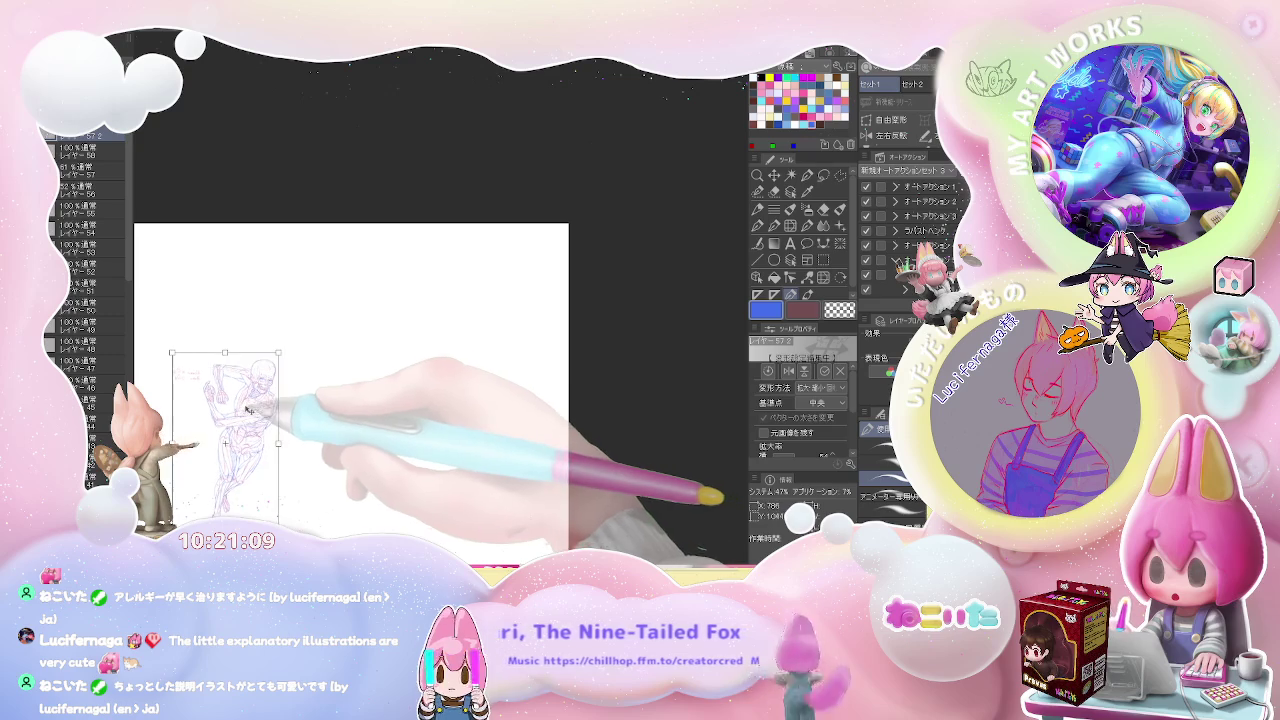
{"action": "key", "text": "Return"}
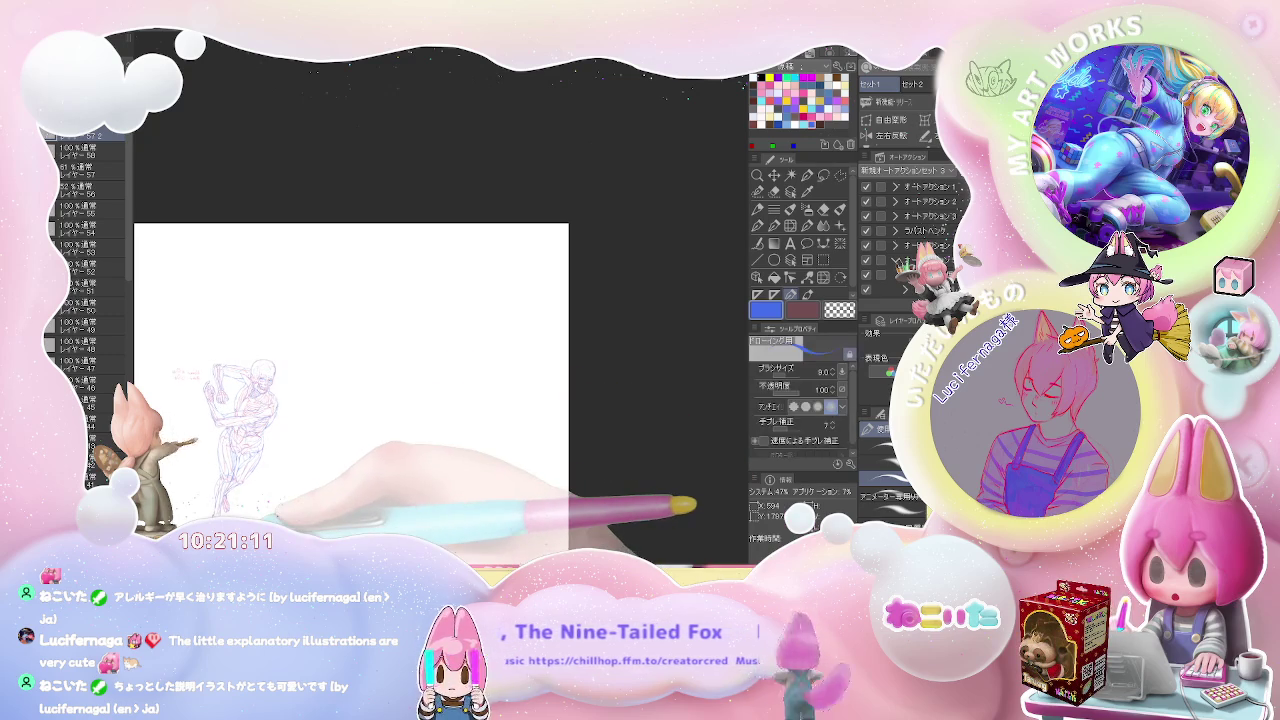
Show the grid, add a blank layer for the next figure, and set the colour to black
{"action": "left_click_drag", "start_coordinate": [350, 400], "coordinate": [348, 409]}
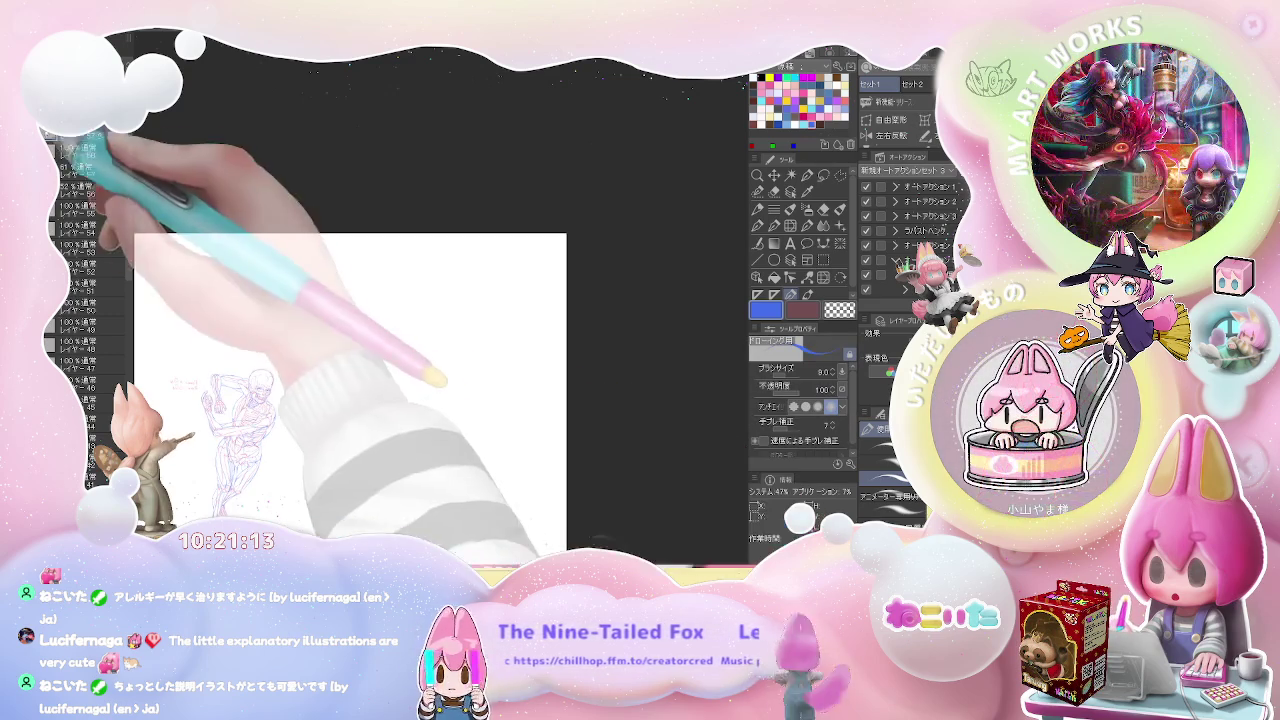
{"action": "key", "text": "ctrl+shift+g"}
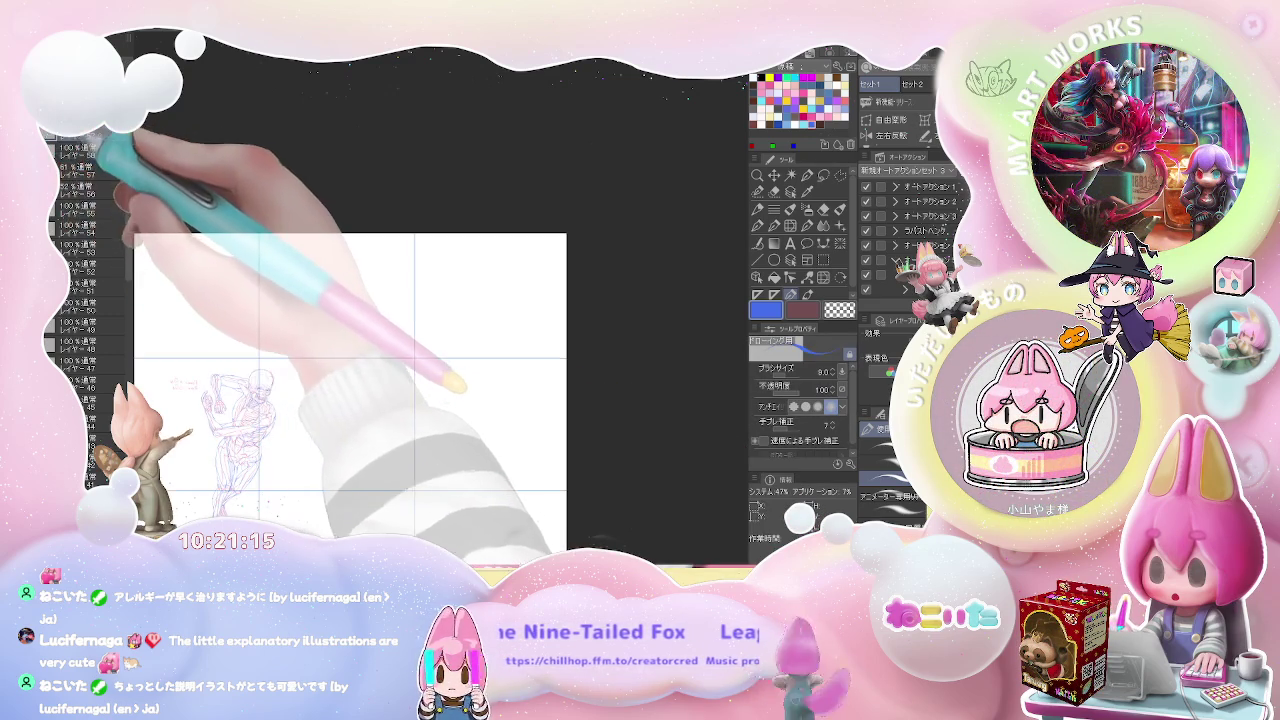
{"action": "key", "text": "ctrl+v"}
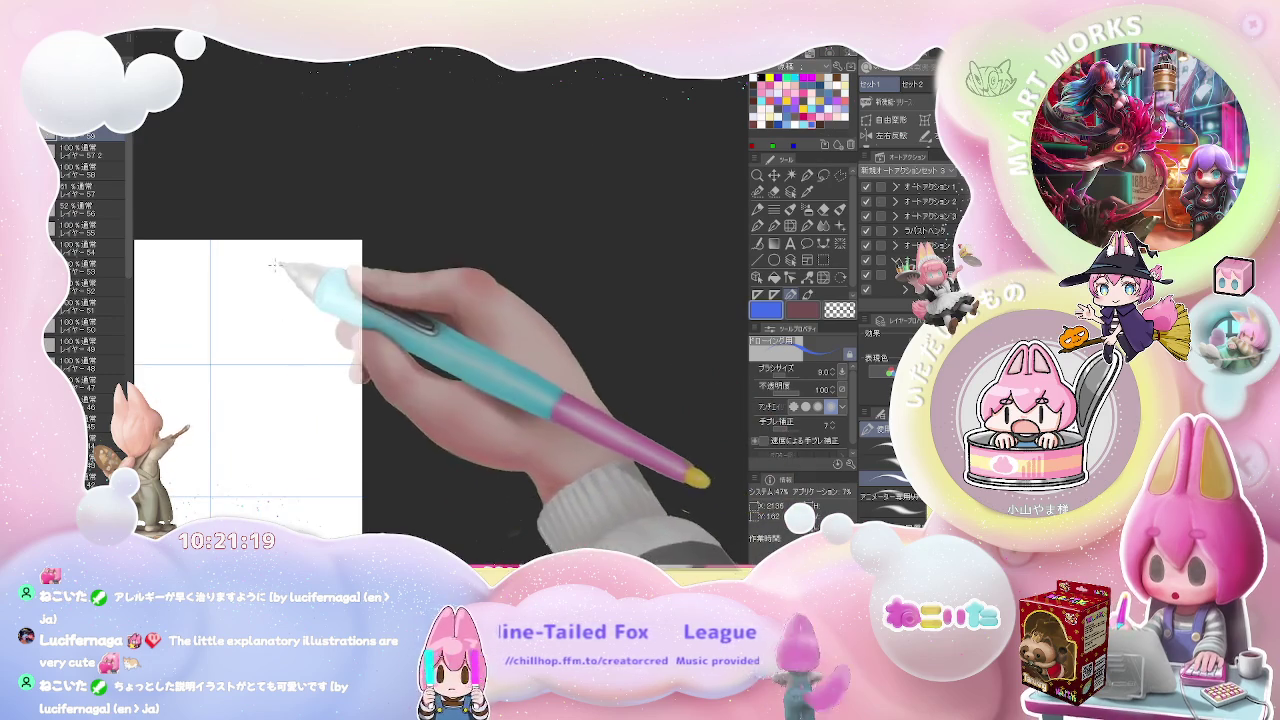
{"action": "scroll", "coordinate": [270, 270], "scroll_direction": "up", "scroll_amount": 2}
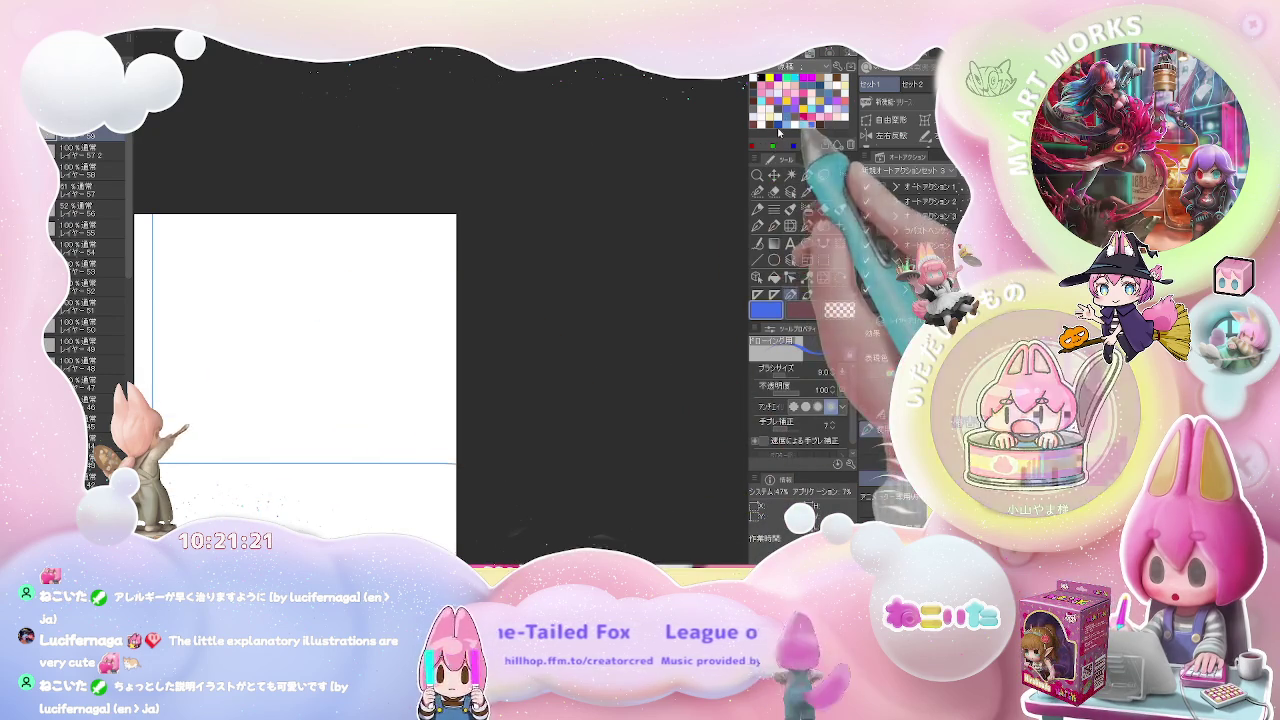
{"action": "left_click", "coordinate": [757, 78]}
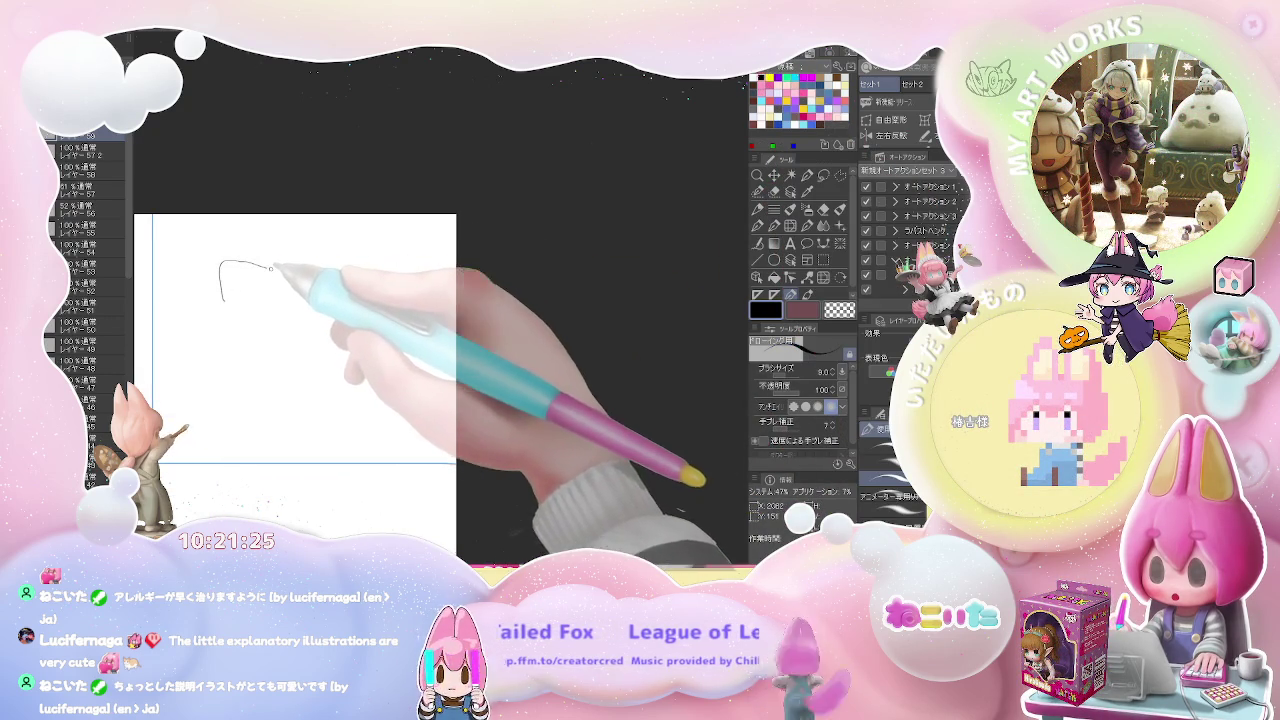
Draw the shoulder arc and its left downward line, undoing and redoing a bad stroke
{"action": "left_click_drag", "start_coordinate": [225, 311], "coordinate": [228, 332]}
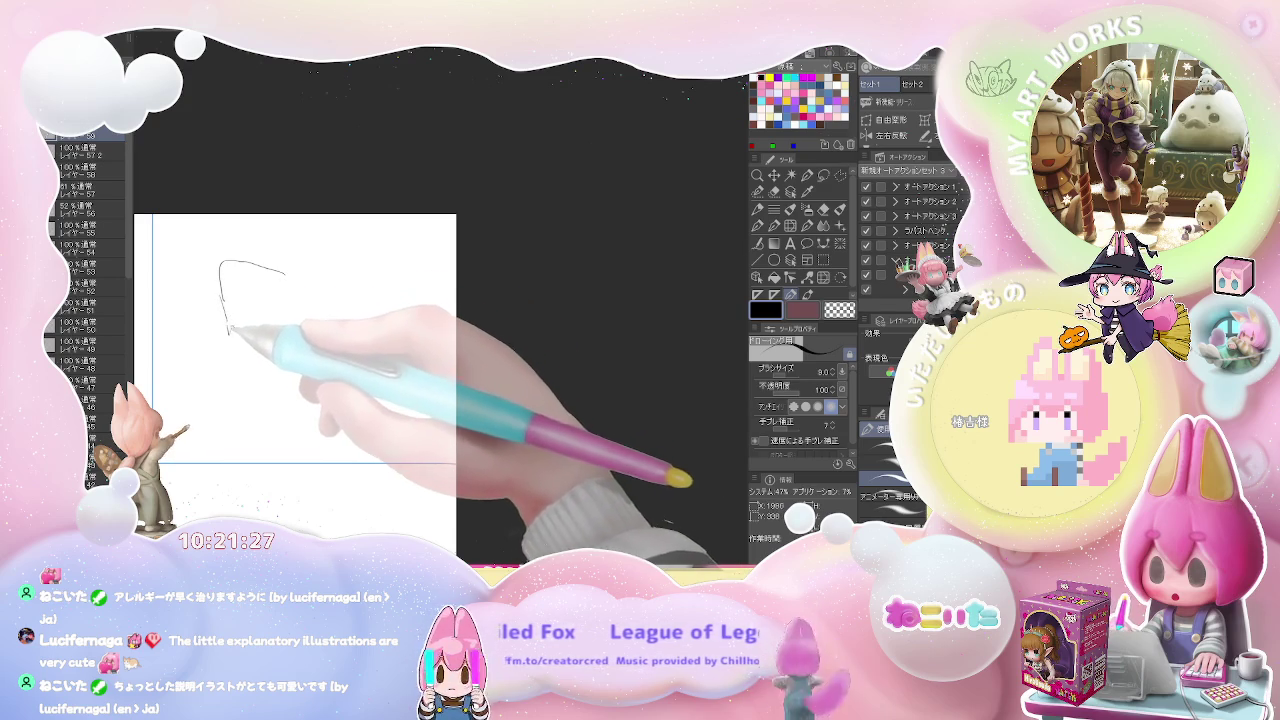
{"action": "key", "text": "ctrl+z"}
{"action": "key", "text": "ctrl+z"}
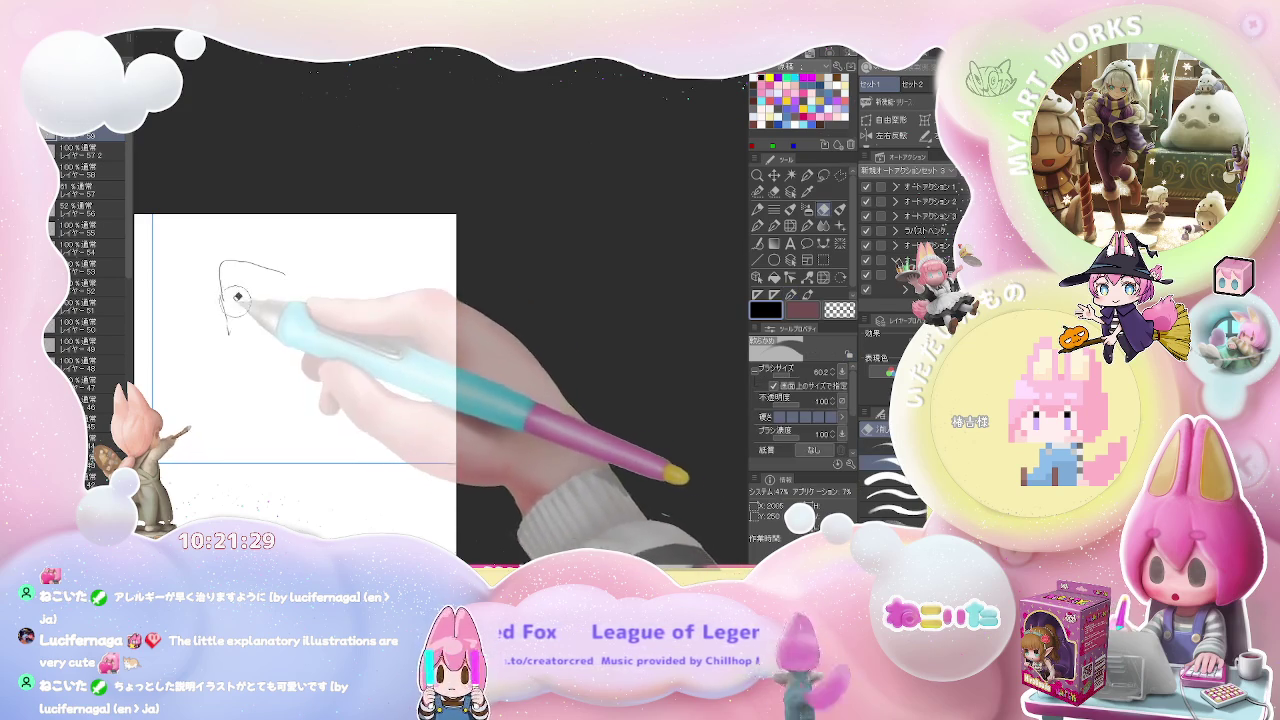
{"action": "left_click_drag", "start_coordinate": [222, 290], "coordinate": [229, 325]}
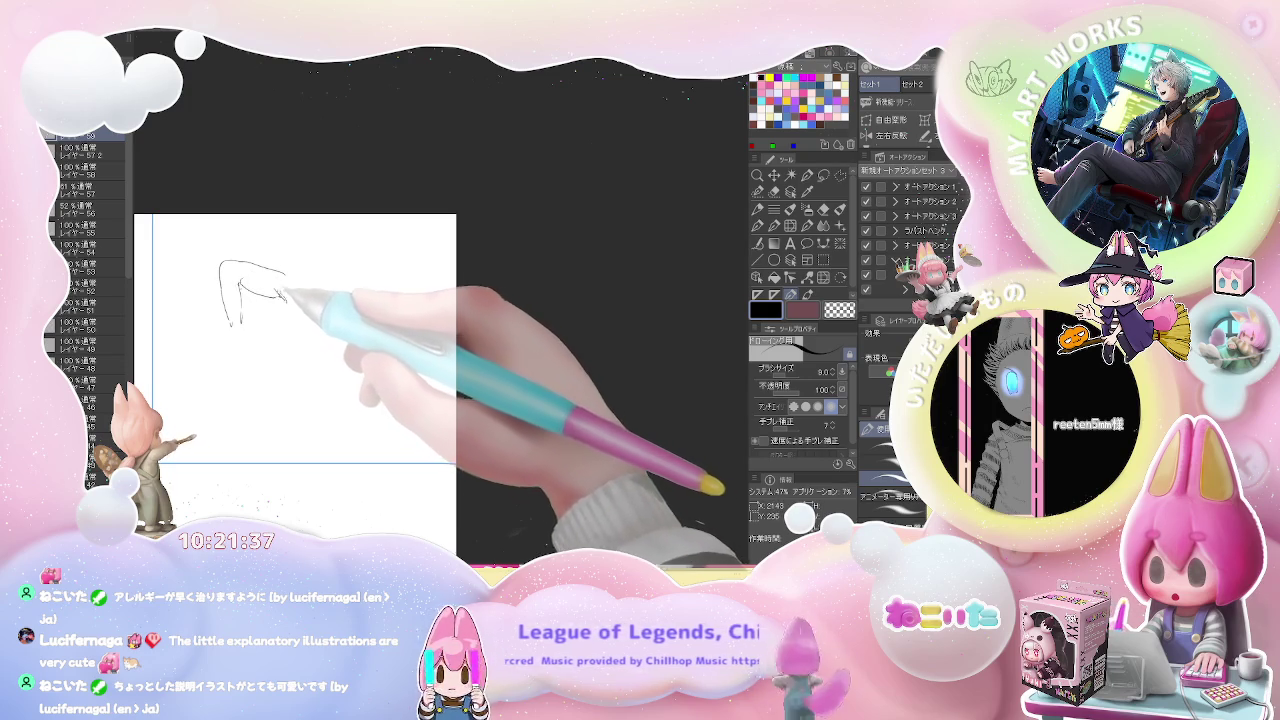
{"action": "mouse_move", "coordinate": [288, 281]}
{"action": "left_mouse_down"}
{"action": "mouse_move", "coordinate": [242, 300]}
{"action": "mouse_move", "coordinate": [305, 277]}
{"action": "left_mouse_up"}
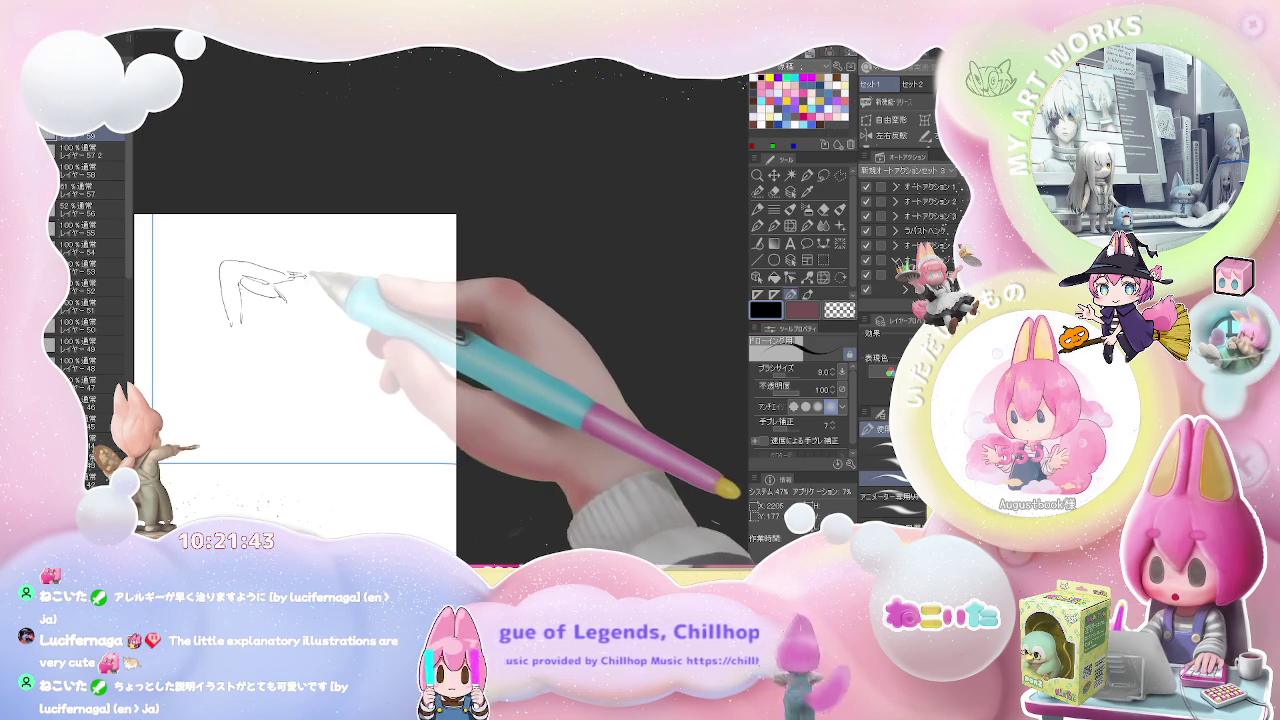
{"action": "left_click_drag", "start_coordinate": [309, 275], "coordinate": [326, 290]}
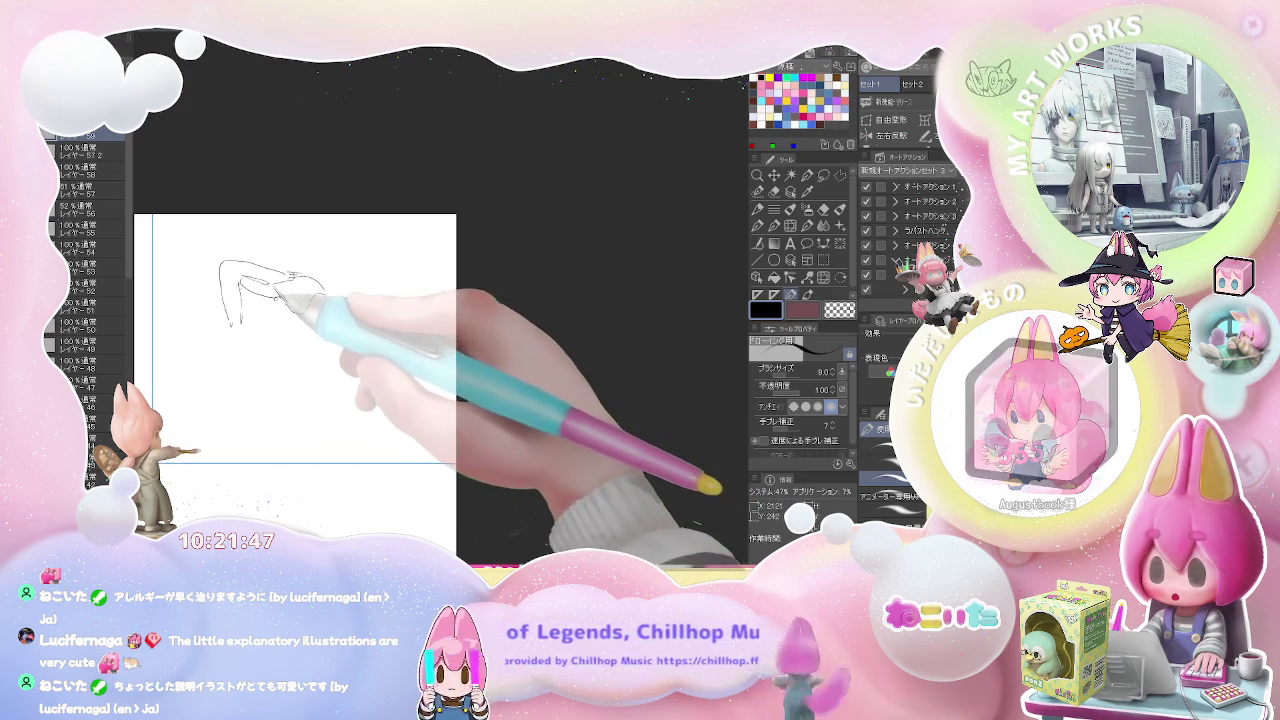
Sketch the bent arm's edges and the short strokes of the clenched hand
{"action": "left_click_drag", "start_coordinate": [320, 305], "coordinate": [283, 318]}
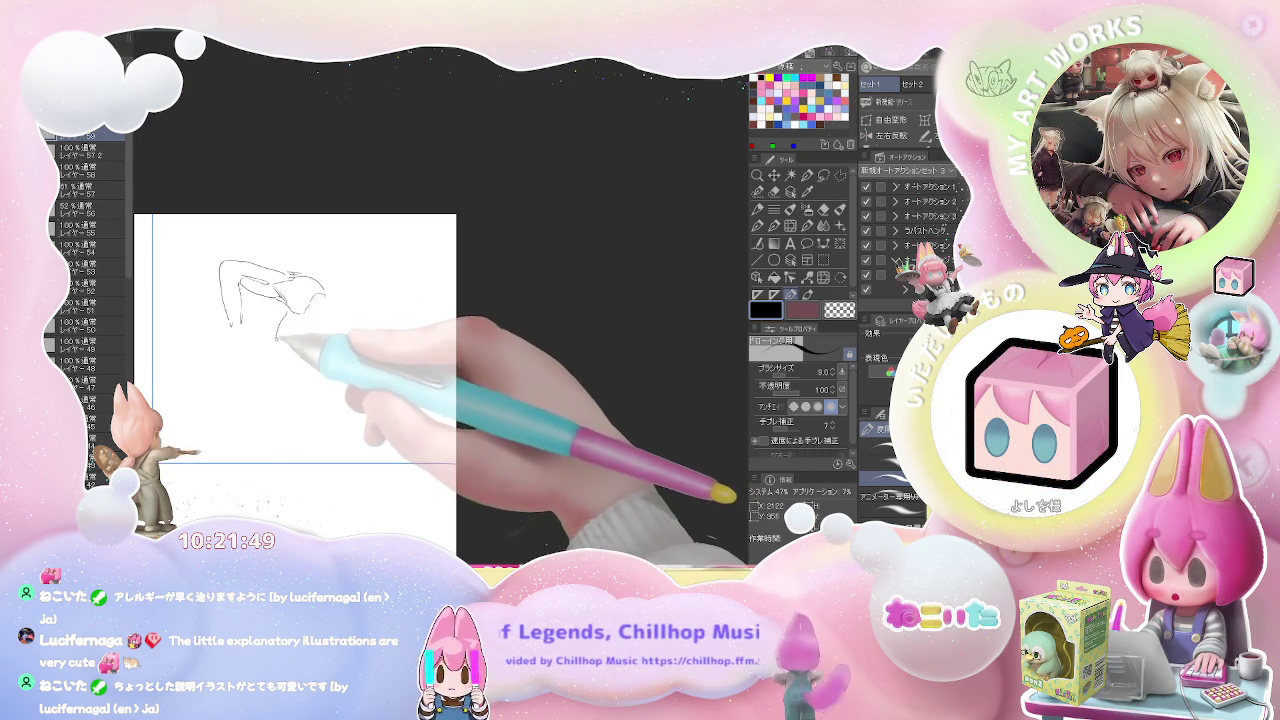
{"action": "left_click_drag", "start_coordinate": [285, 363], "coordinate": [293, 367]}
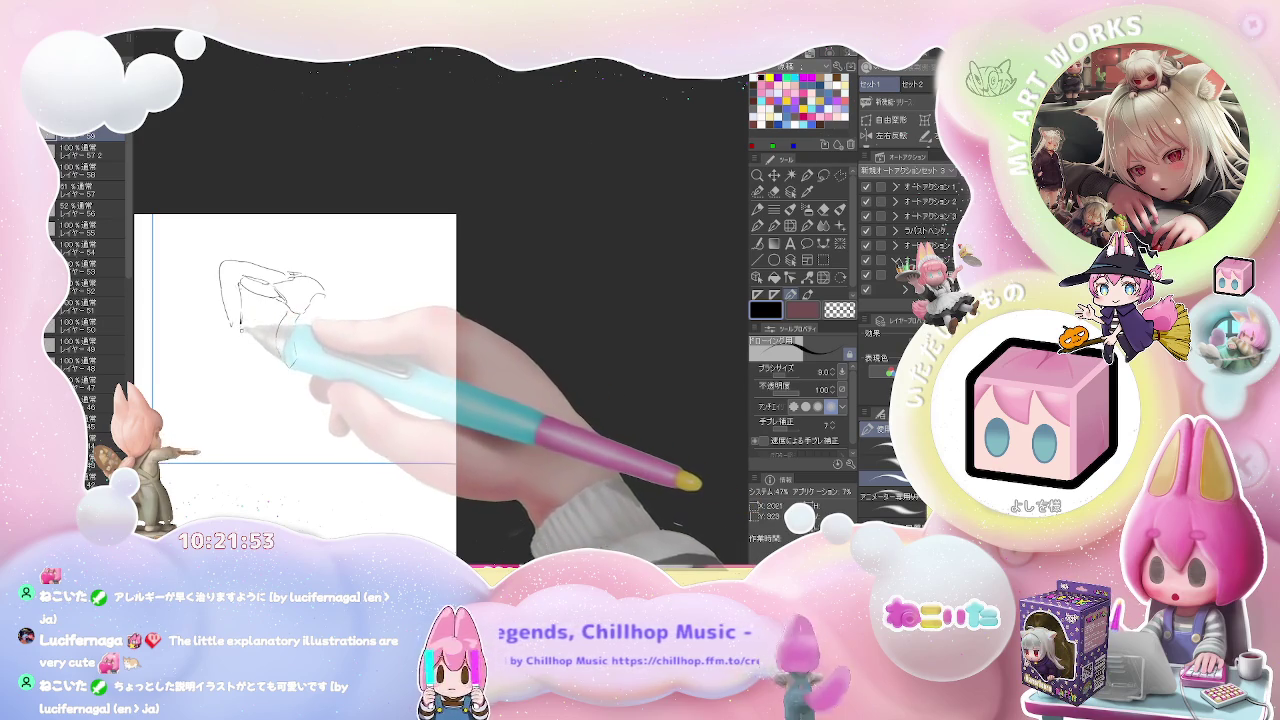
{"action": "left_click_drag", "start_coordinate": [229, 325], "coordinate": [231, 348]}
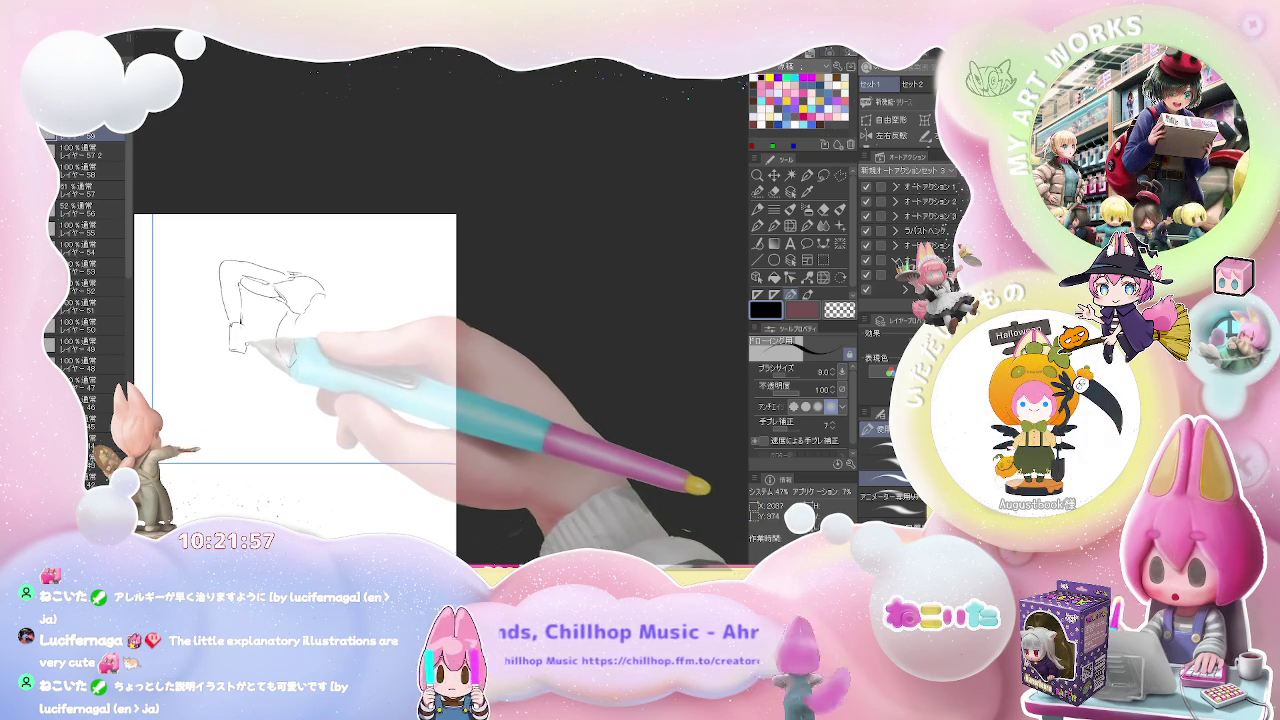
{"action": "mouse_move", "coordinate": [252, 348]}
{"action": "left_mouse_down"}
{"action": "mouse_move", "coordinate": [284, 352]}
{"action": "mouse_move", "coordinate": [232, 350]}
{"action": "left_mouse_up"}
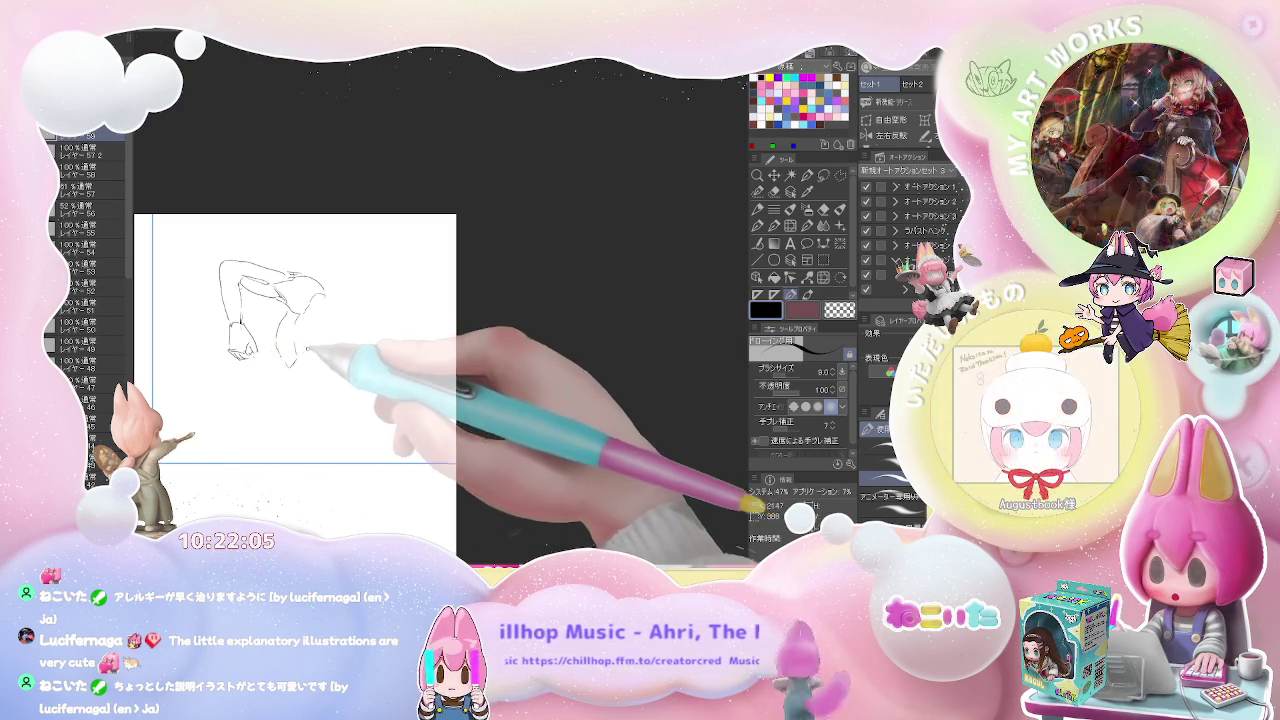
{"action": "left_click_drag", "start_coordinate": [296, 362], "coordinate": [306, 320]}
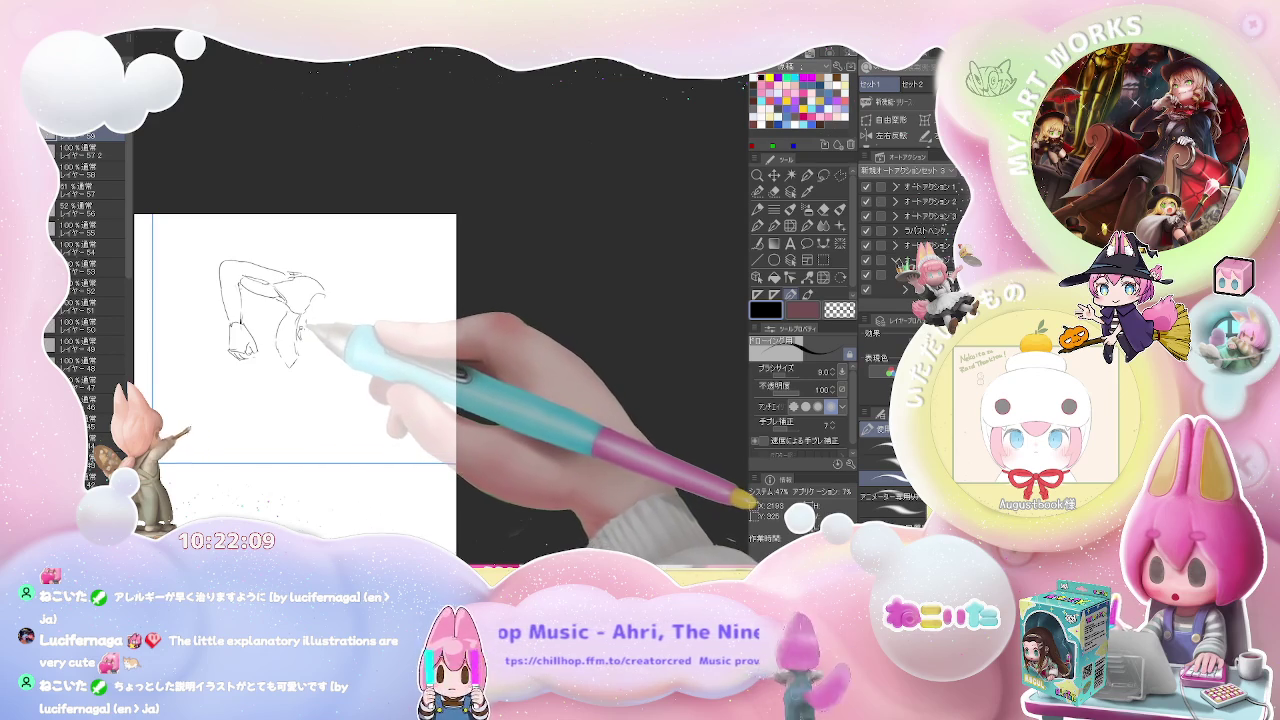
{"action": "left_click_drag", "start_coordinate": [312, 316], "coordinate": [338, 298]}
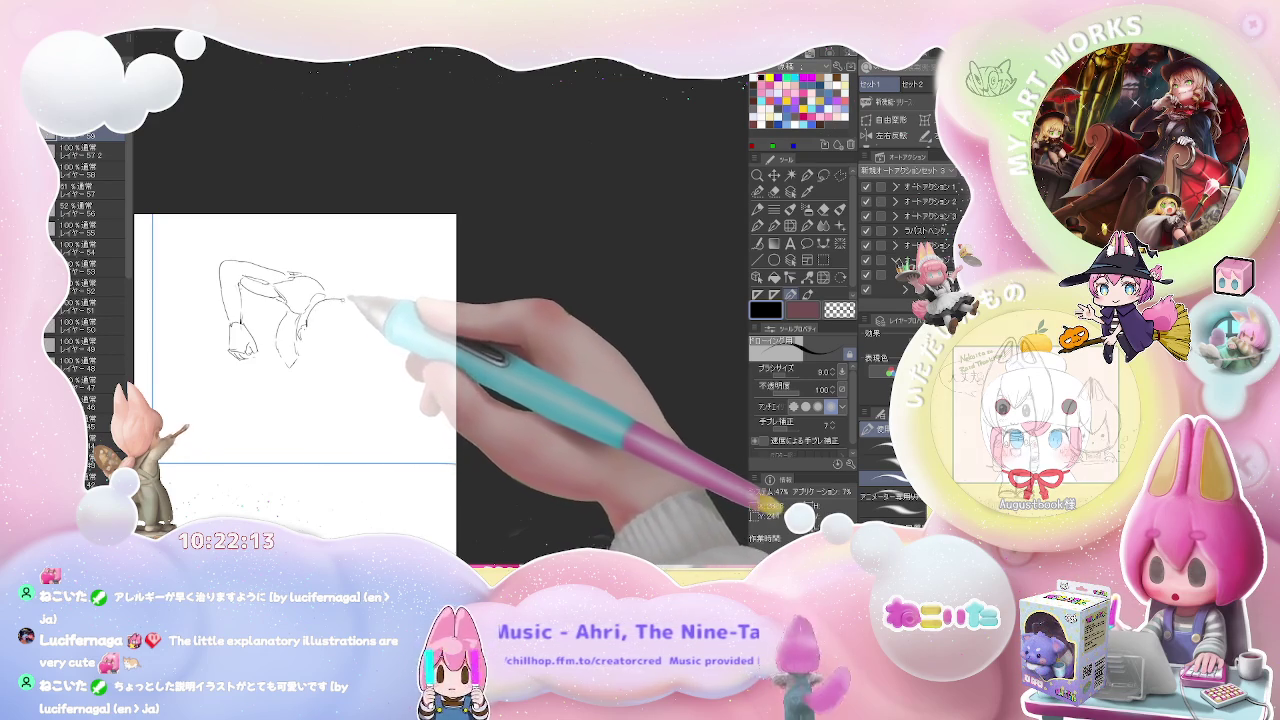
Erase stray lines and redraw the head's lower outline and the curve toward the chin
{"action": "key", "text": "e"}
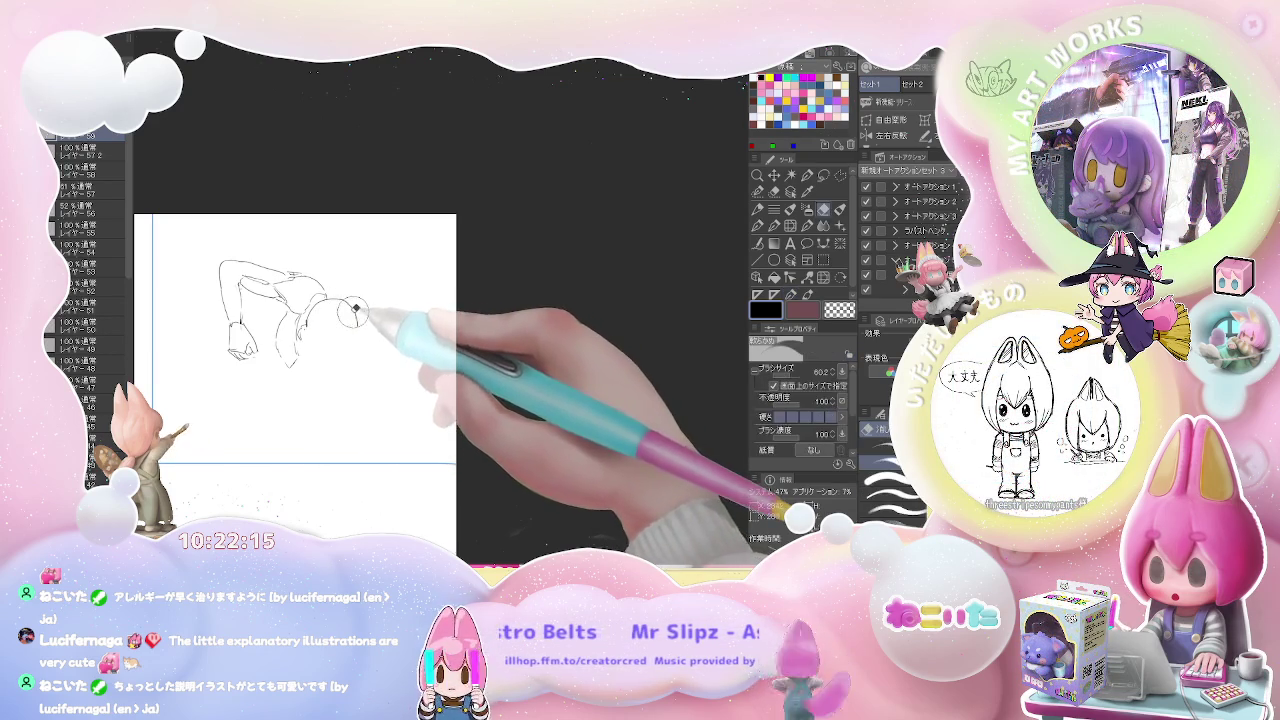
{"action": "key", "text": "p"}
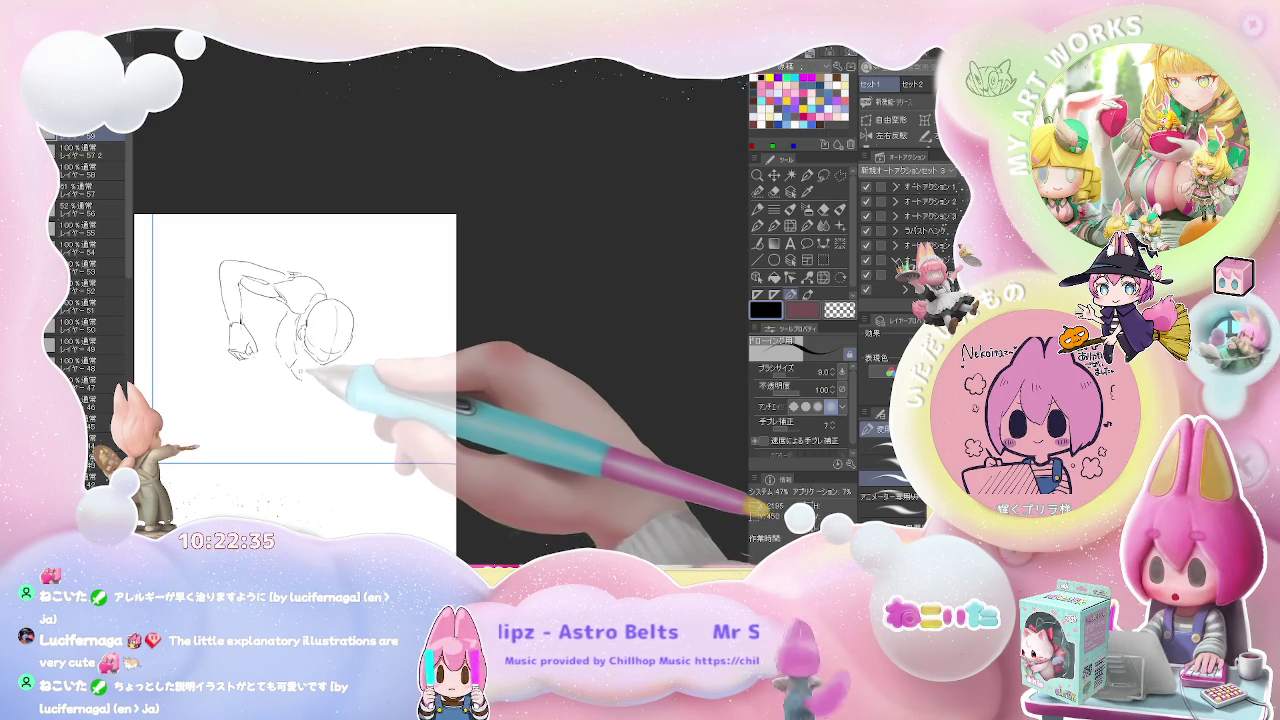
{"action": "key", "text": "e"}
{"action": "key", "text": "p"}
{"action": "key", "text": "e"}
{"action": "key", "text": "p"}
{"action": "left_click_drag", "start_coordinate": [306, 386], "coordinate": [322, 391]}
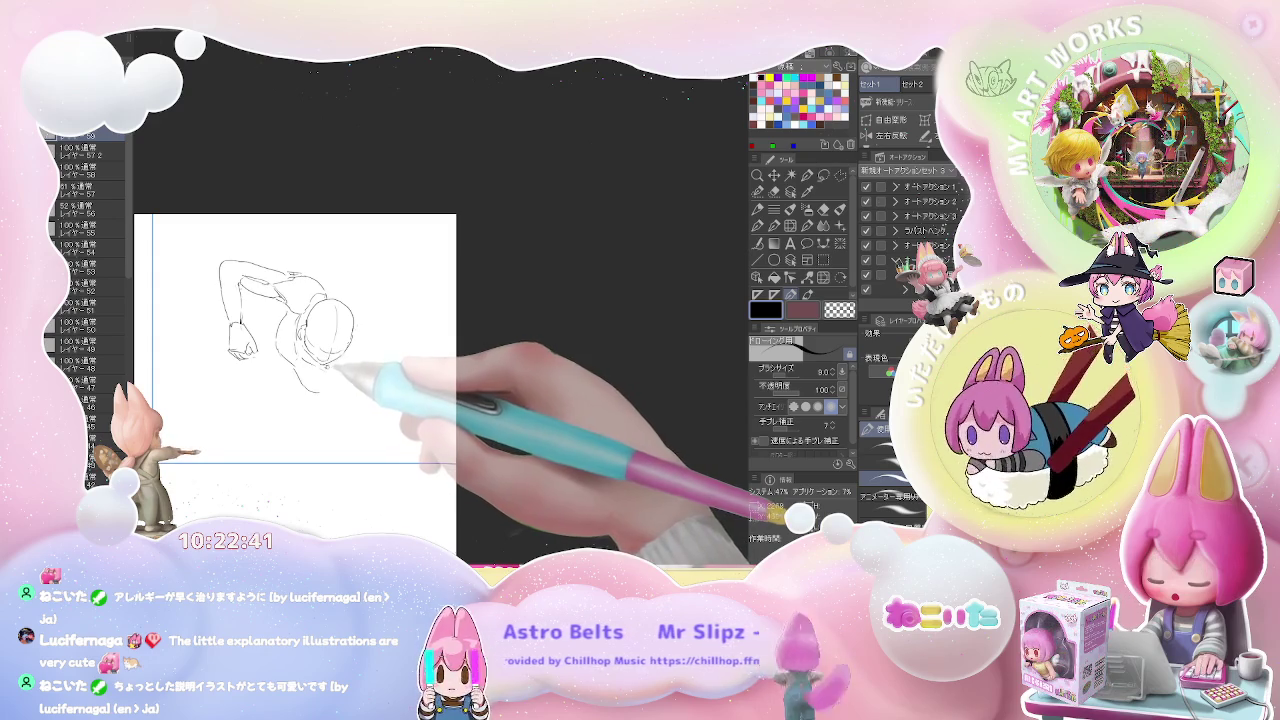
{"action": "left_click_drag", "start_coordinate": [316, 362], "coordinate": [342, 352]}
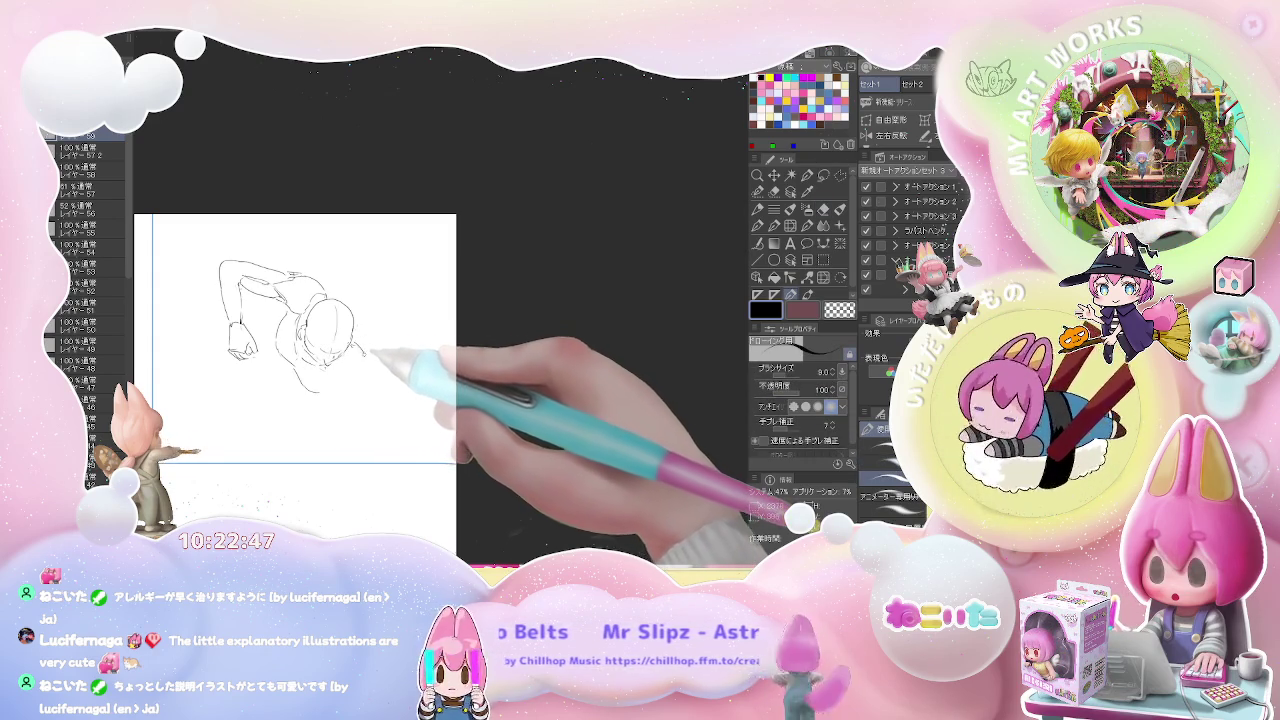
{"action": "left_click_drag", "start_coordinate": [360, 345], "coordinate": [352, 382]}
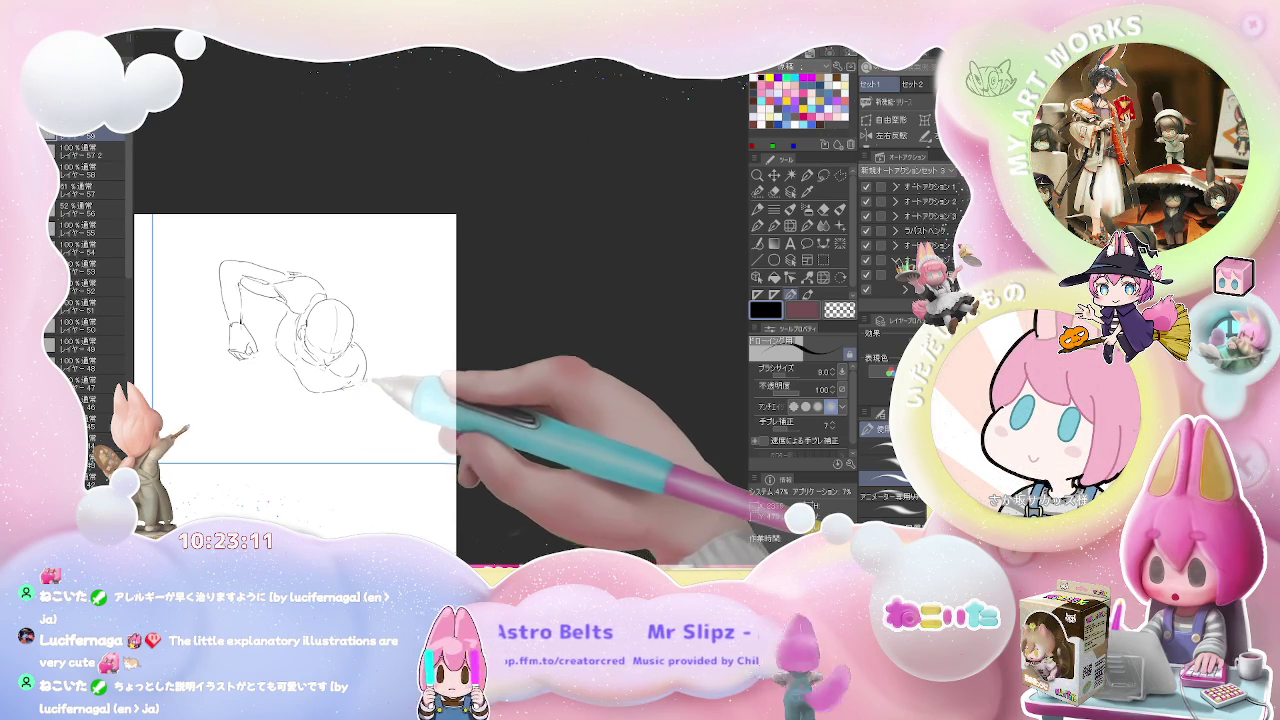
{"action": "mouse_move", "coordinate": [368, 378]}
{"action": "left_mouse_down"}
{"action": "mouse_move", "coordinate": [332, 408]}
{"action": "mouse_move", "coordinate": [268, 420]}
{"action": "mouse_move", "coordinate": [387, 407]}
{"action": "left_mouse_up"}
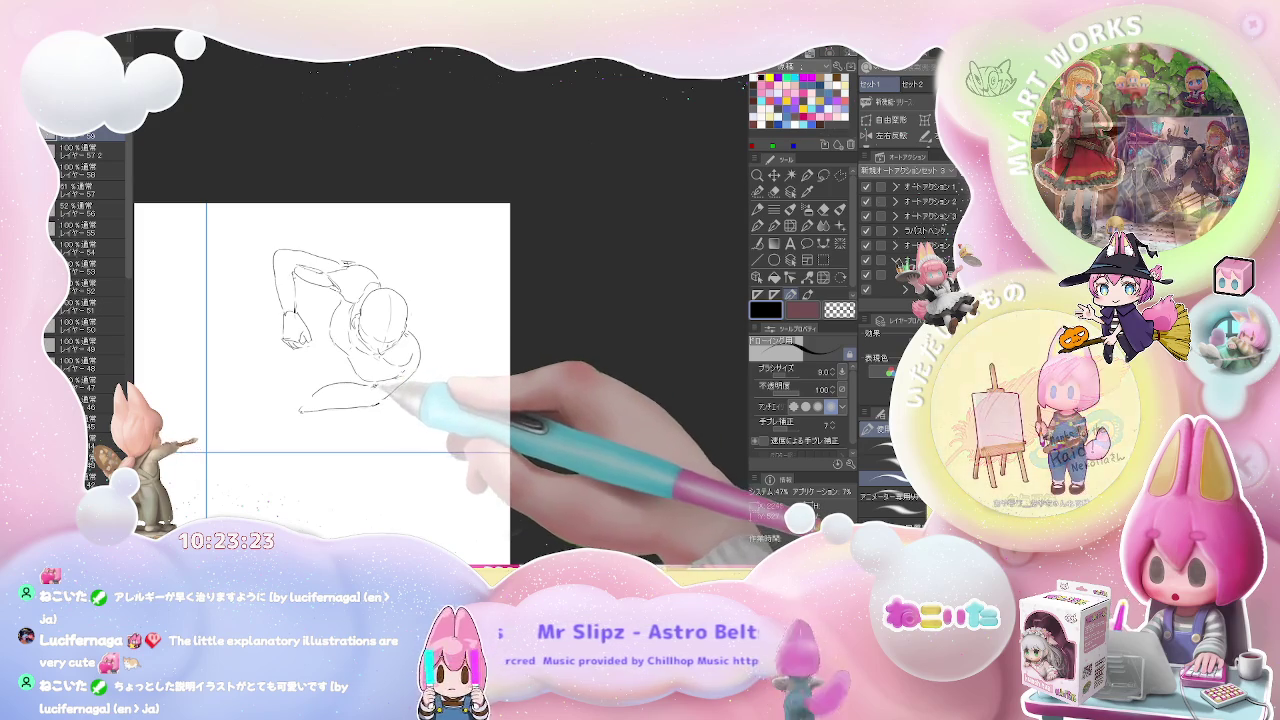
Clean up and sketch the lower torso lines, fixing the left hand
{"action": "key", "text": "e"}
{"action": "key", "text": "p"}
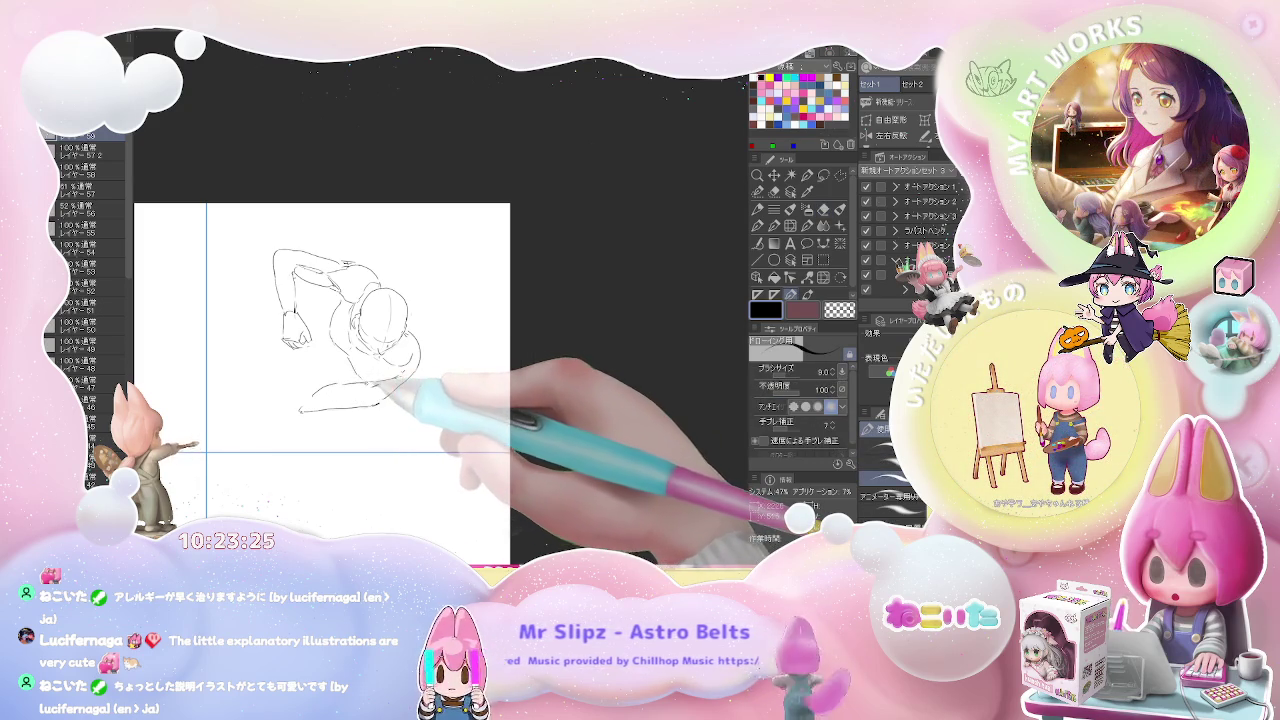
{"action": "key", "text": "e"}
{"action": "key", "text": "p"}
{"action": "key", "text": "e"}
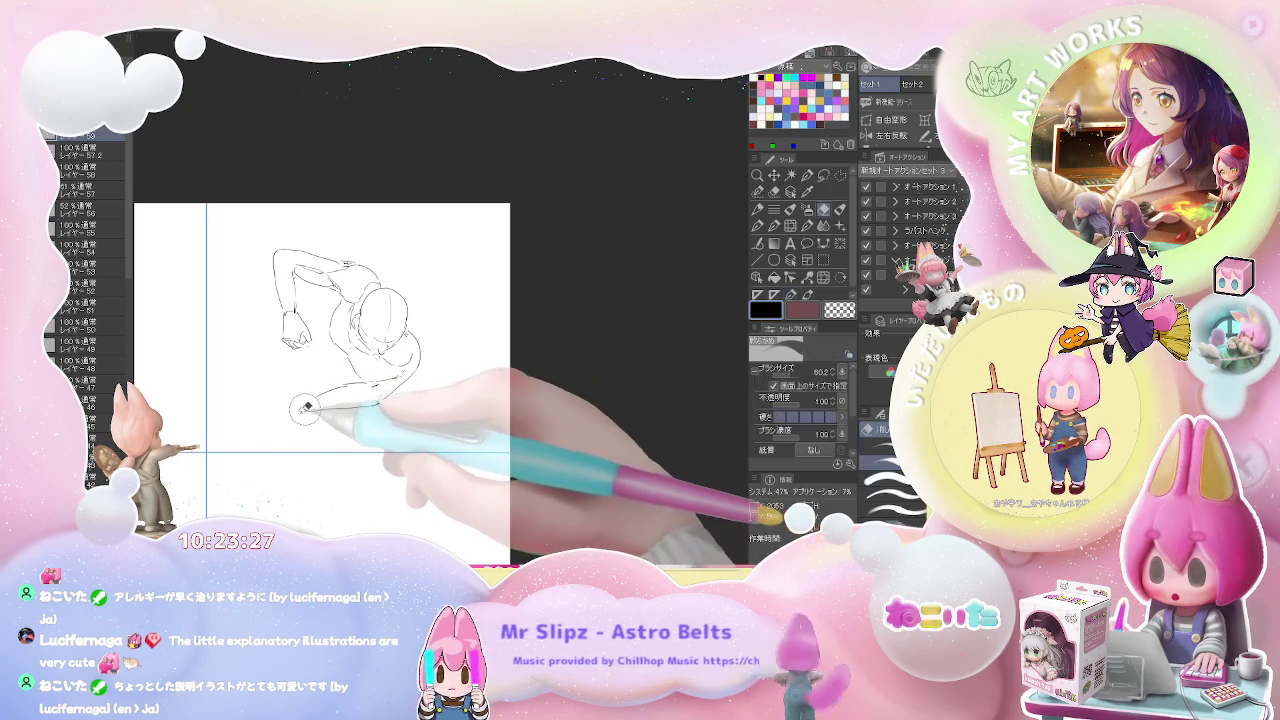
{"action": "key", "text": "p"}
{"action": "left_click_drag", "start_coordinate": [315, 405], "coordinate": [395, 385]}
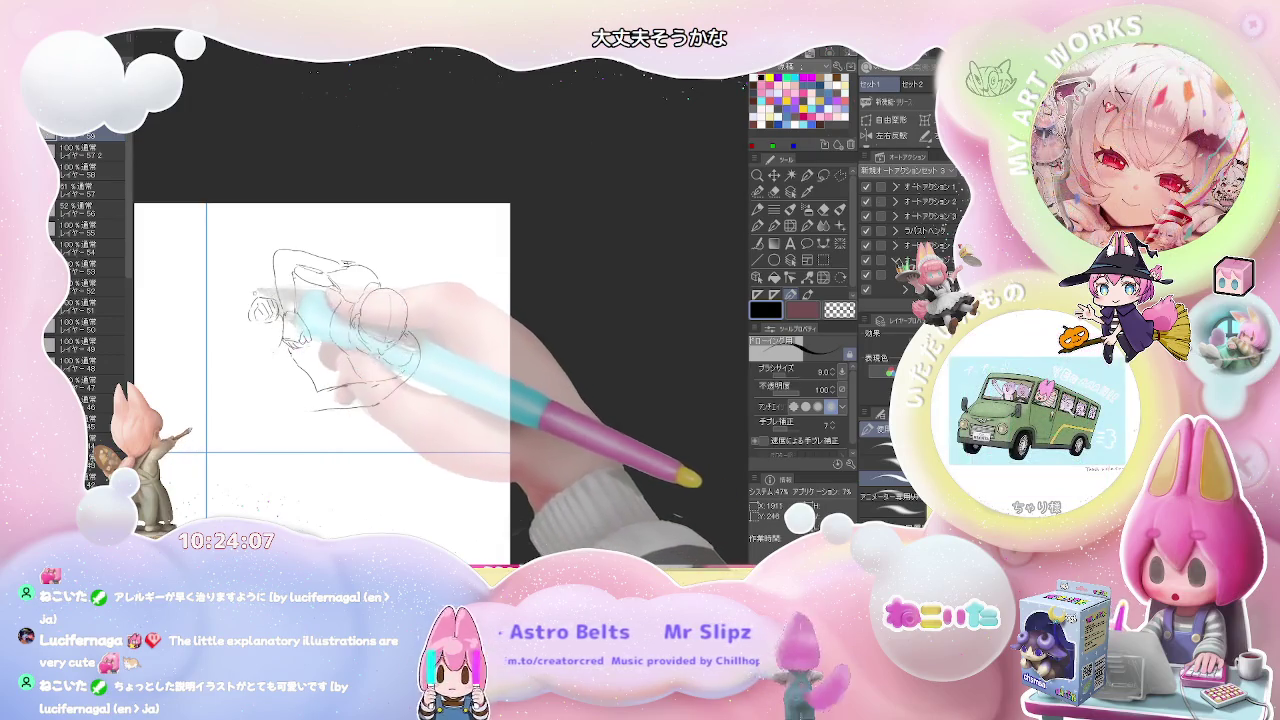
{"action": "key", "text": "e"}
{"action": "key", "text": "p"}
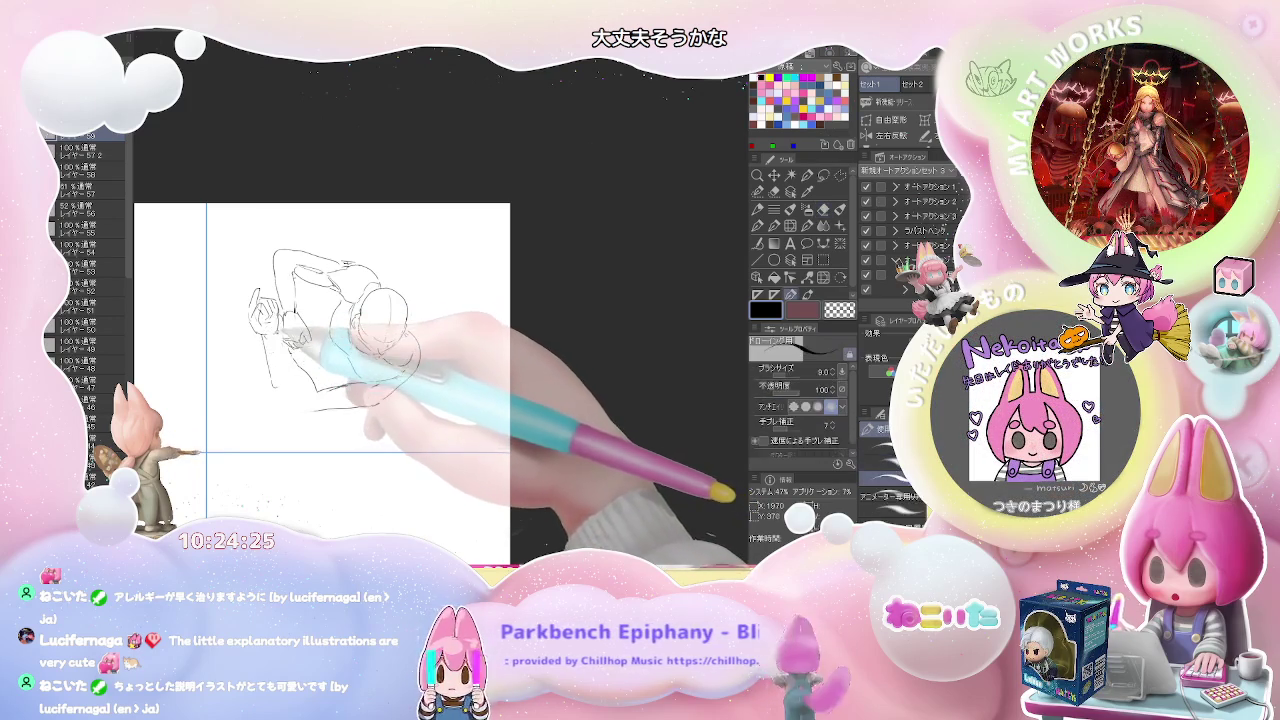
Redraw the lower-left arm contour and erase stray strokes around it
{"action": "key", "text": "e"}
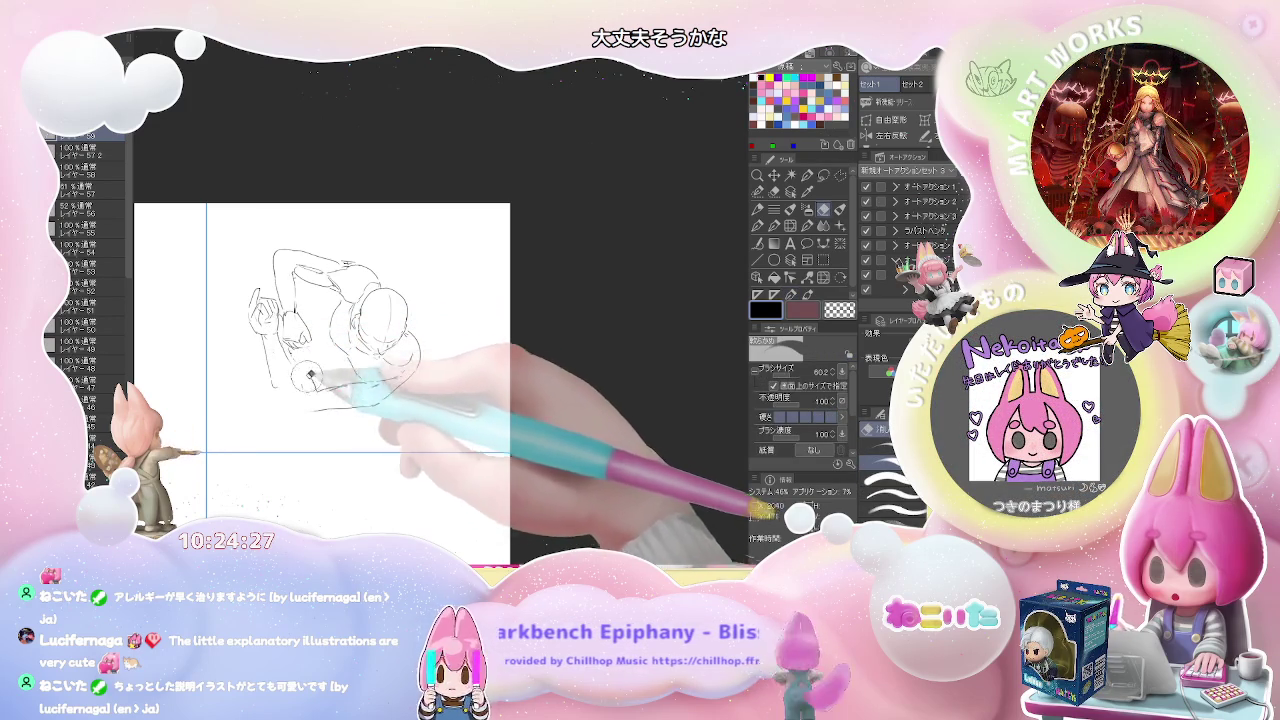
{"action": "key", "text": "p"}
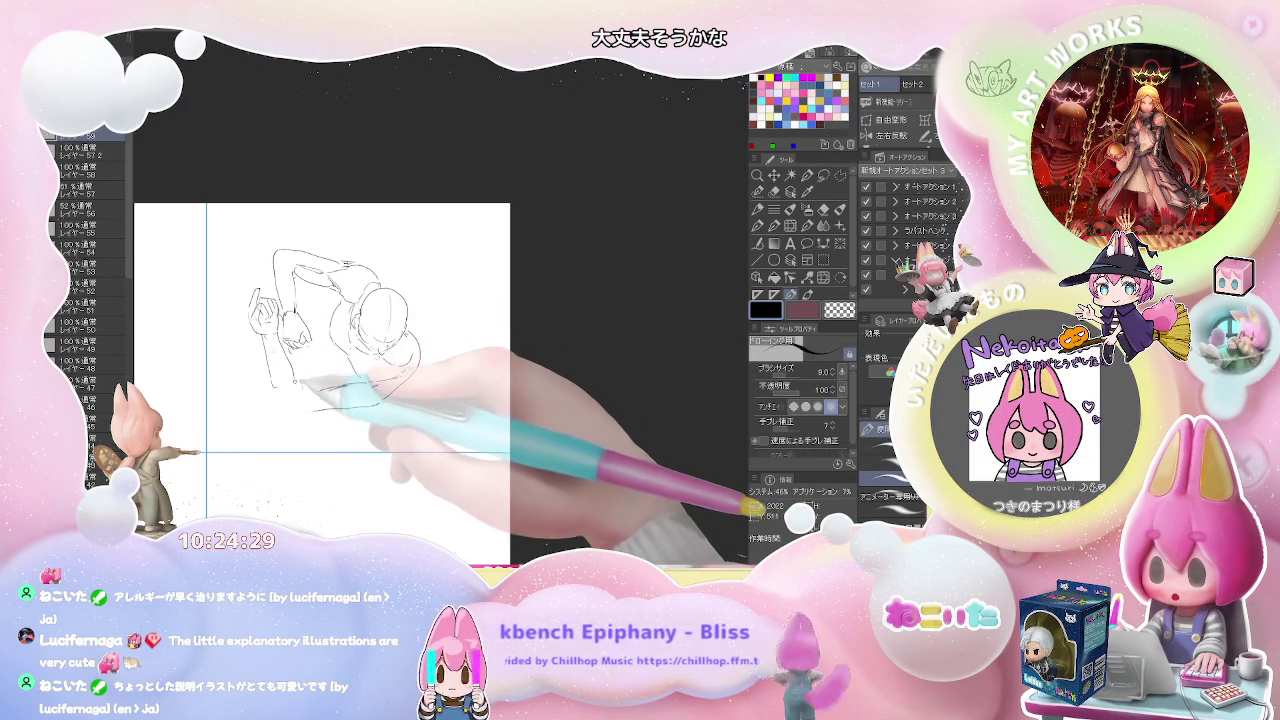
{"action": "left_click_drag", "start_coordinate": [272, 380], "coordinate": [300, 398]}
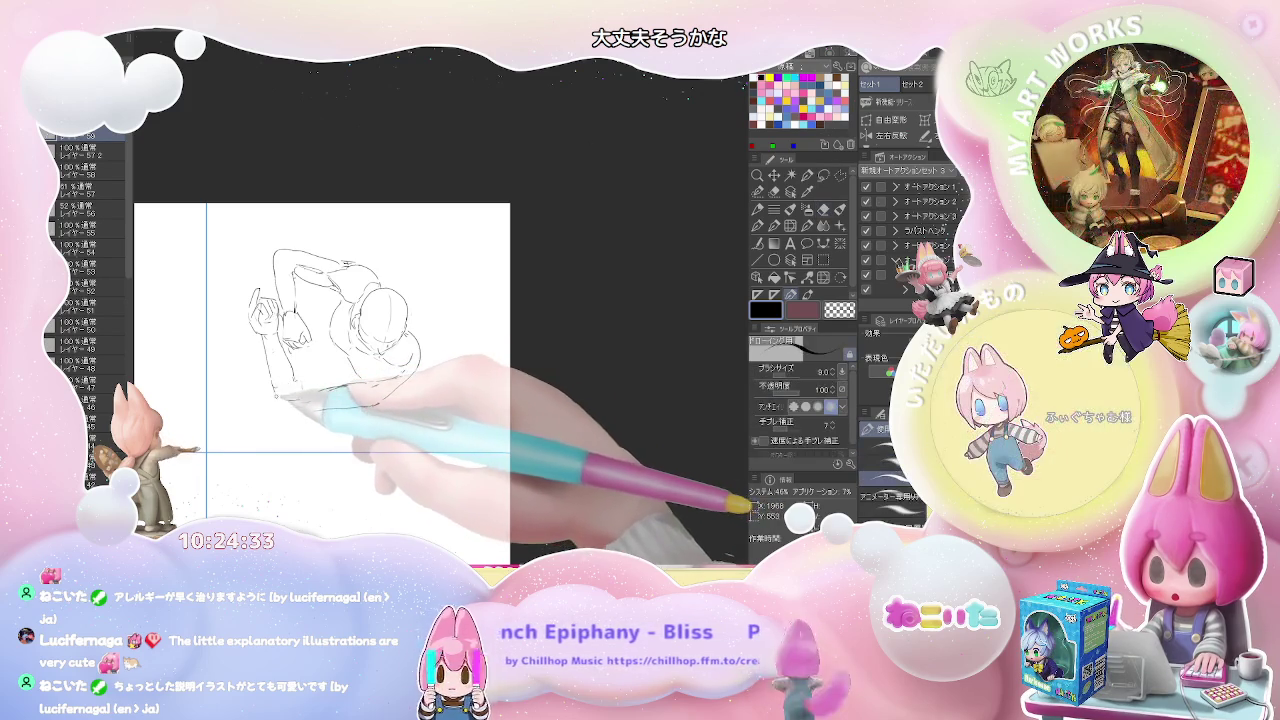
{"action": "key", "text": "e"}
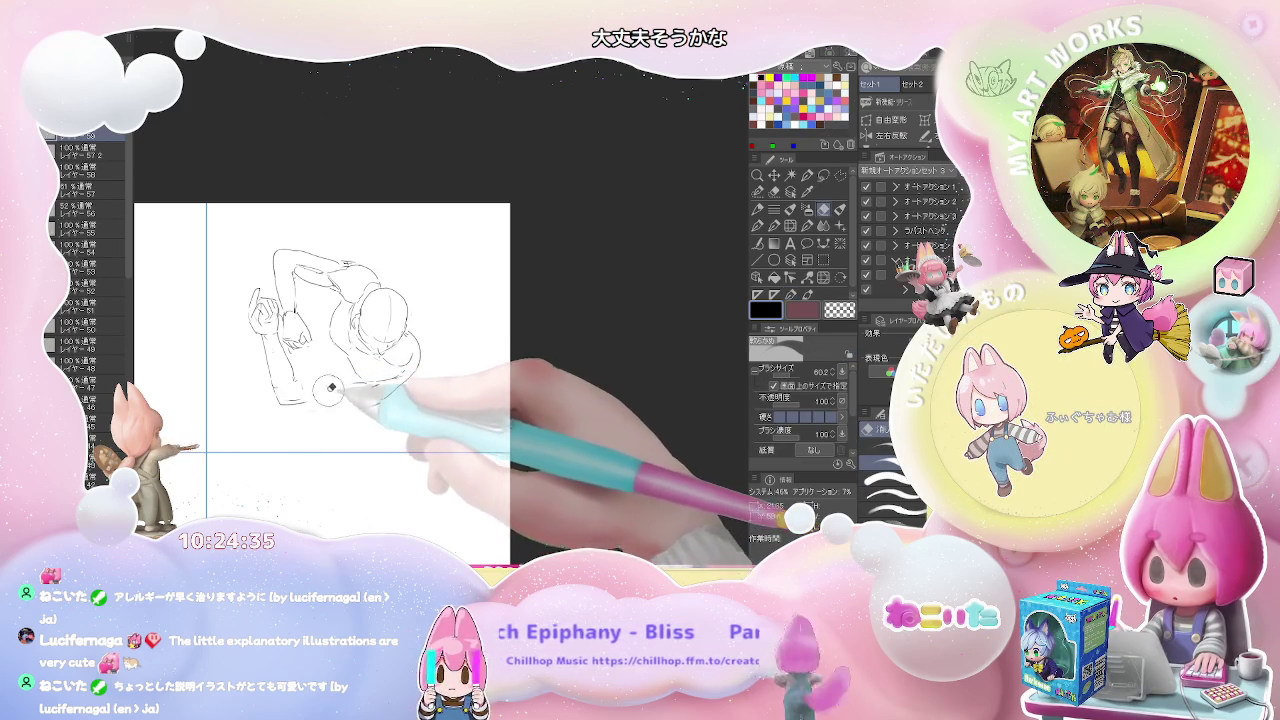
{"action": "key", "text": "p"}
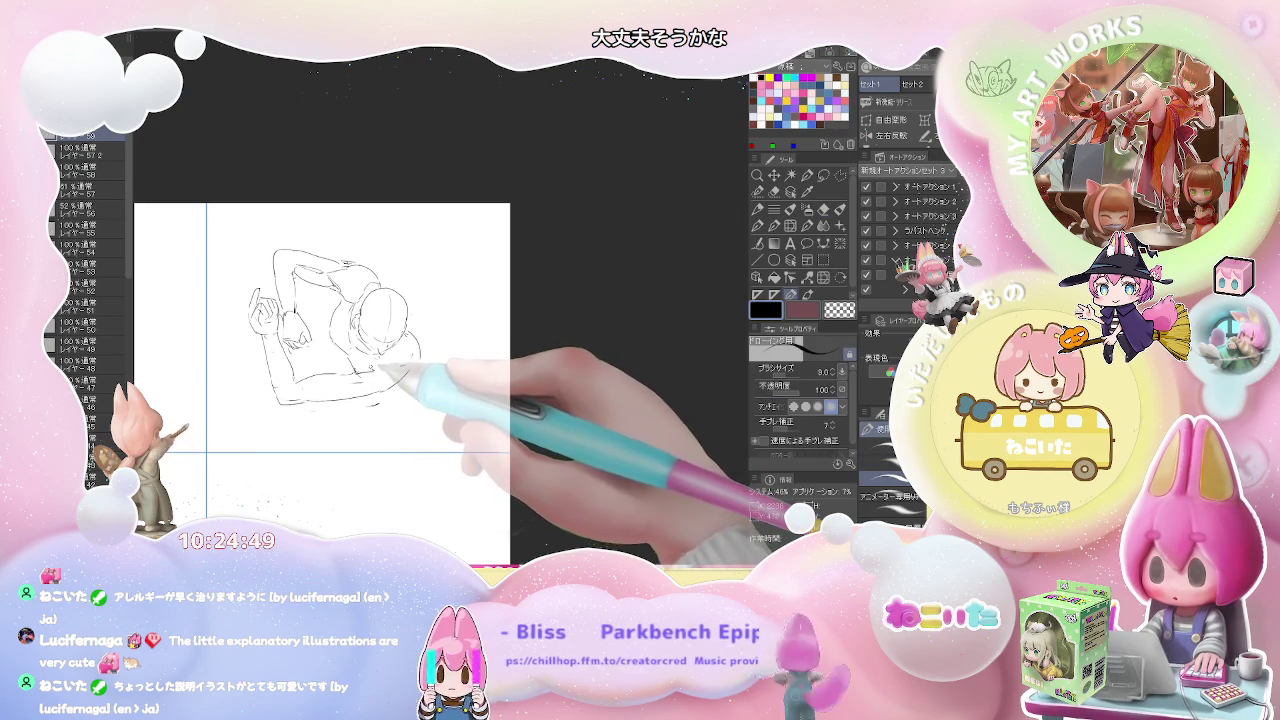
Repeatedly erase and redraw the arm curled around the head, then add leg lines below the torso
{"action": "key", "text": "e"}
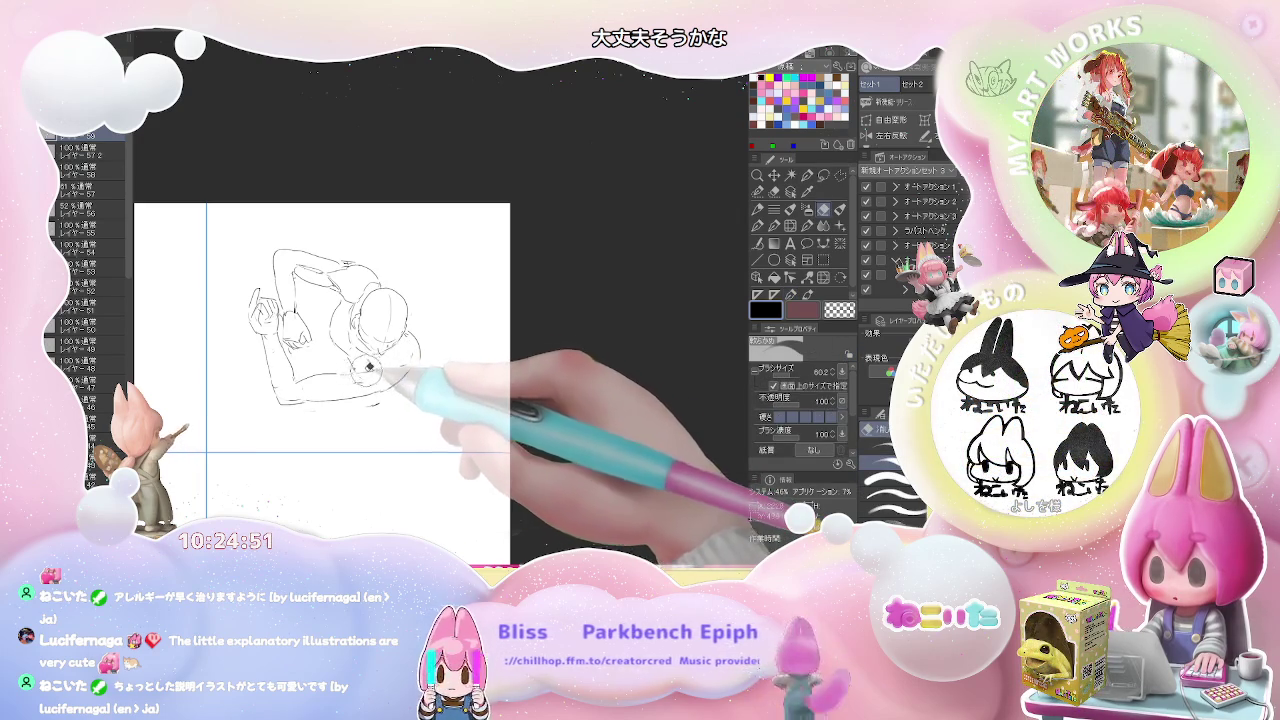
{"action": "key", "text": "p"}
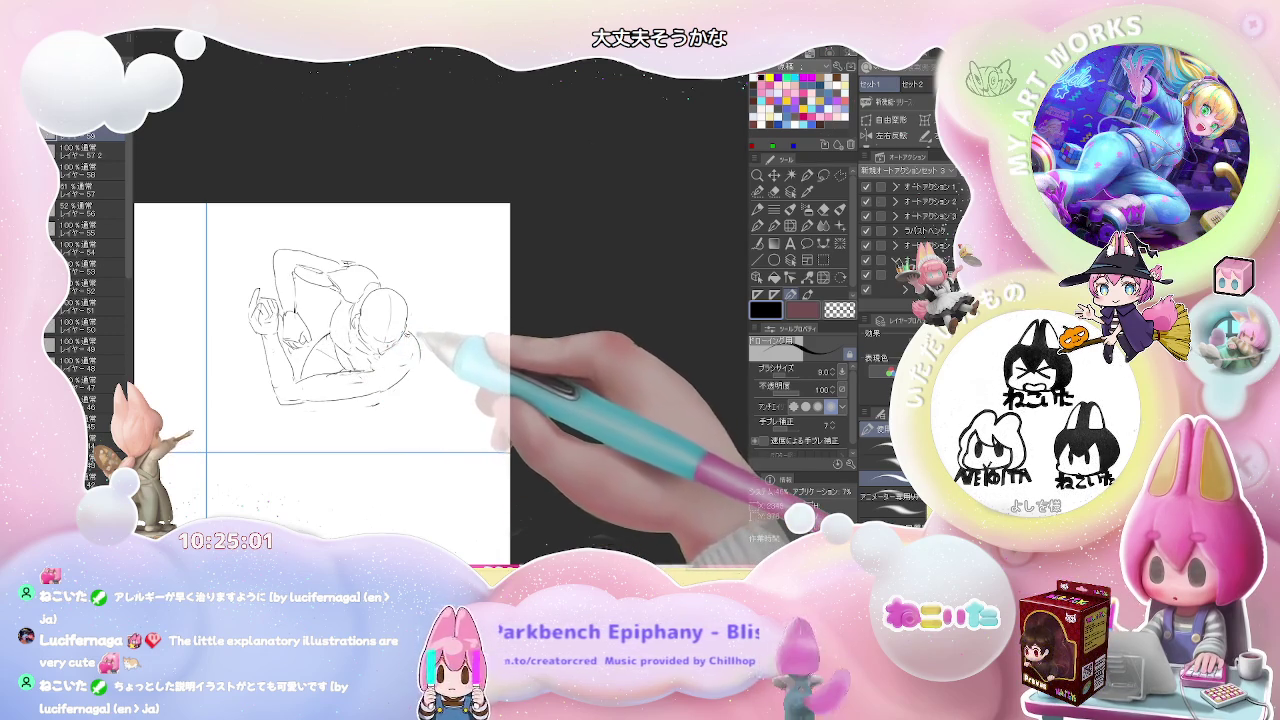
{"action": "key", "text": "e"}
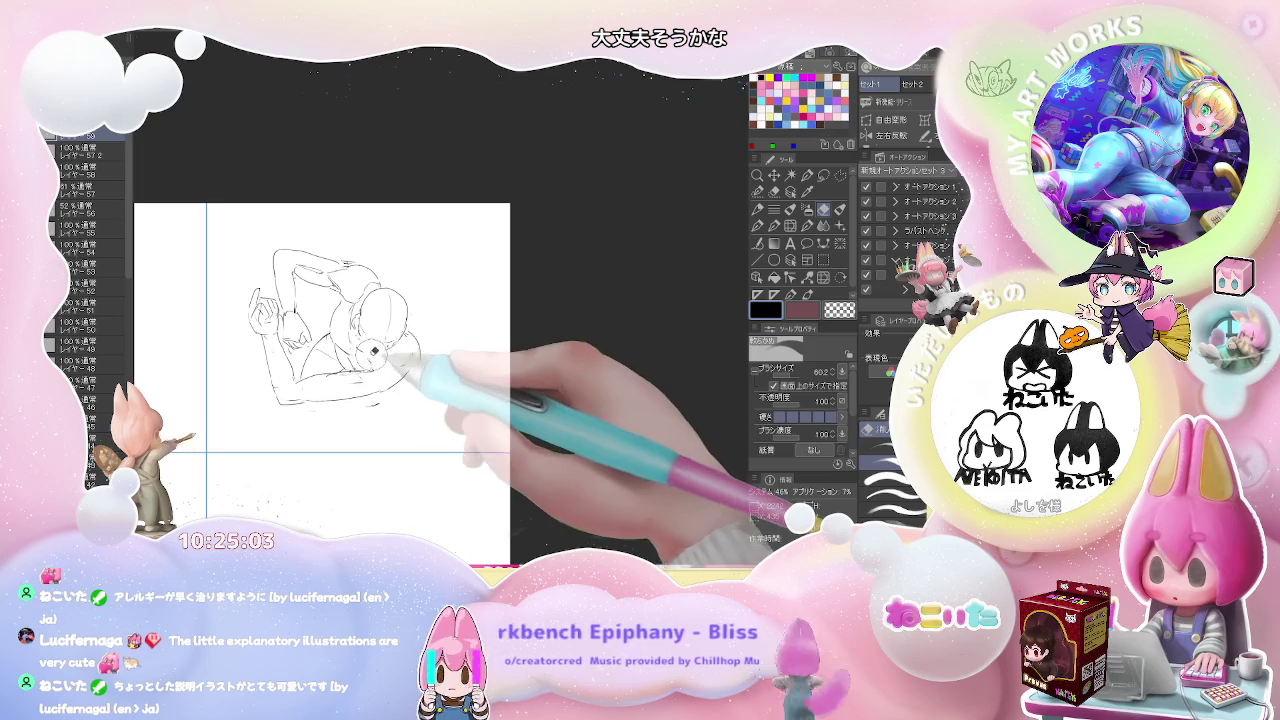
{"action": "key", "text": "p"}
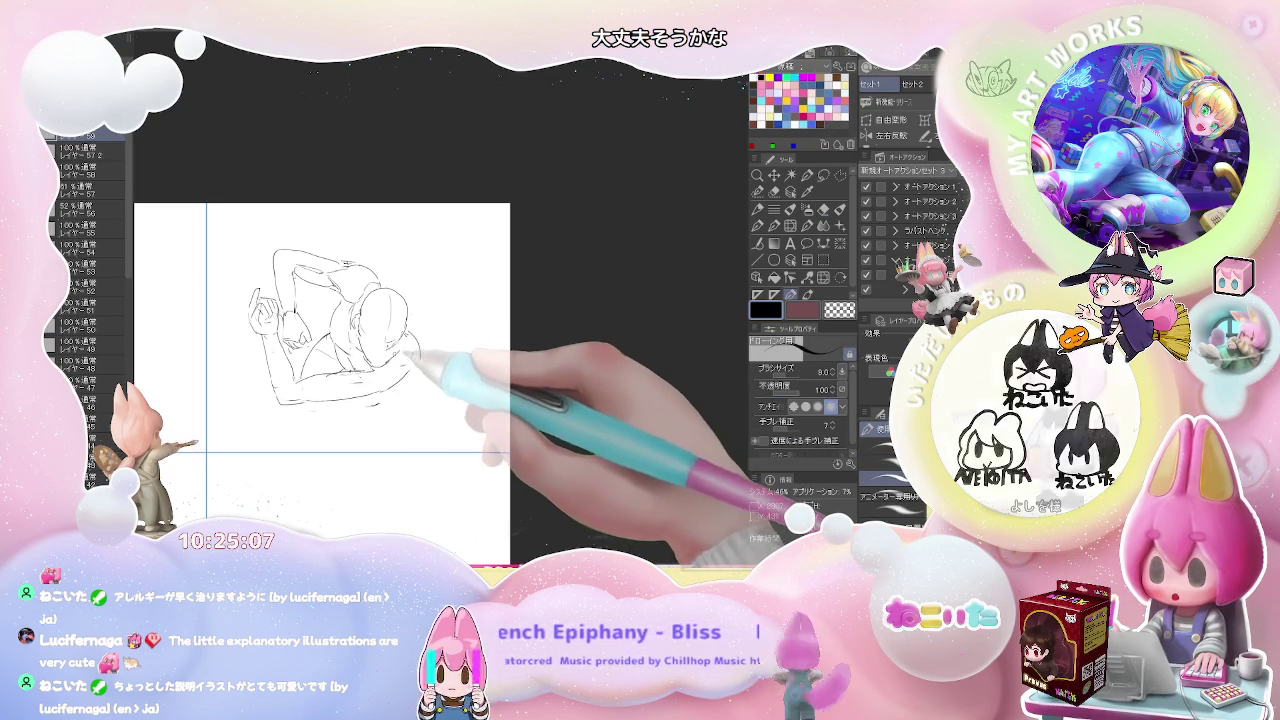
{"action": "key", "text": "e"}
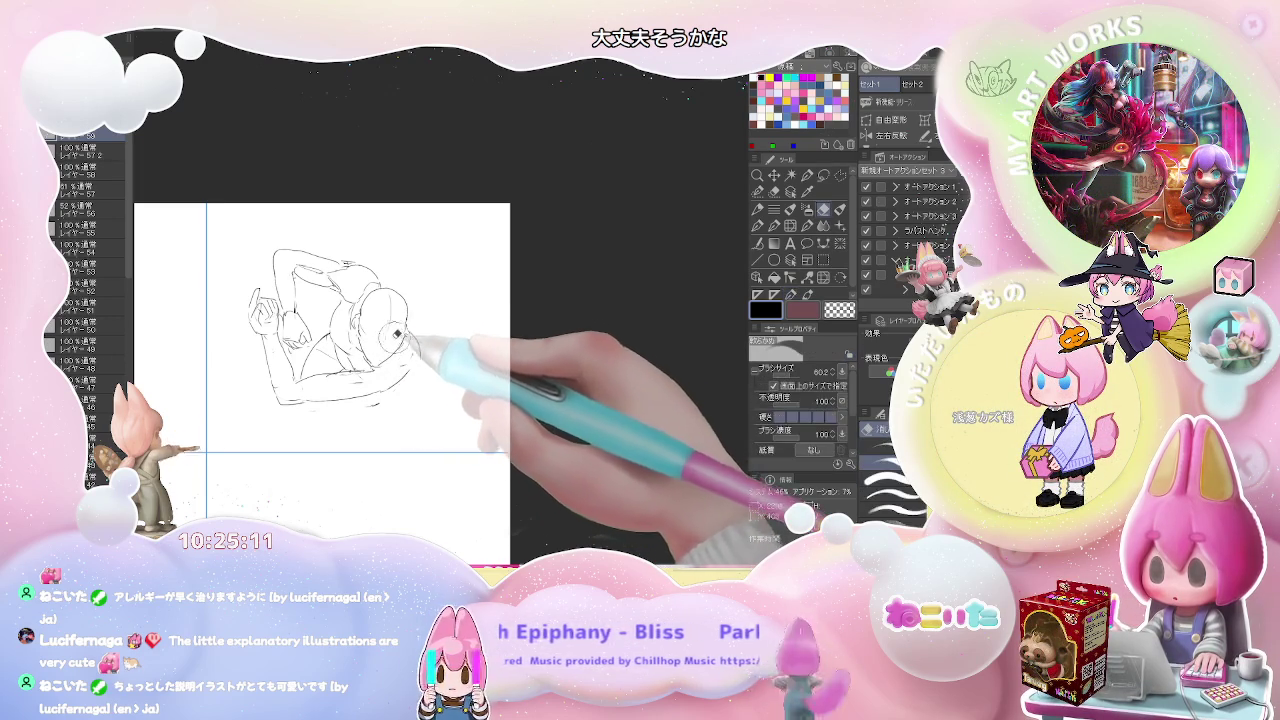
{"action": "key", "text": "p"}
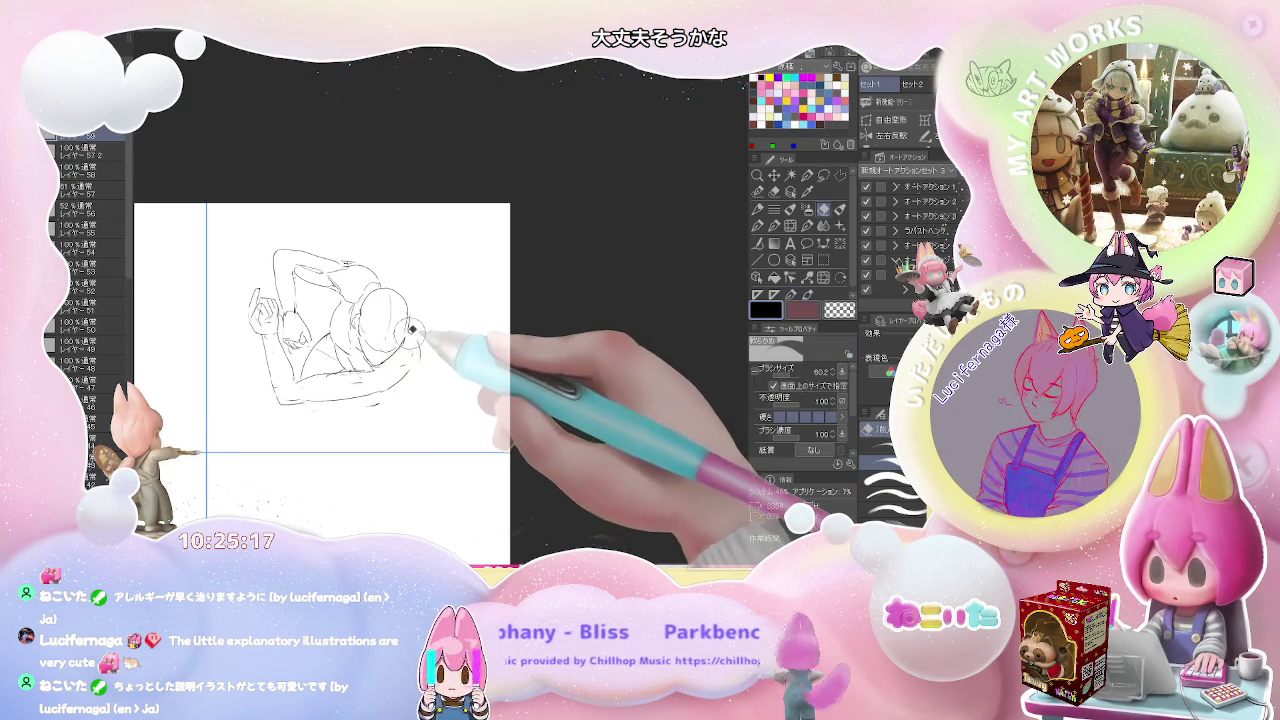
{"action": "key", "text": "e"}
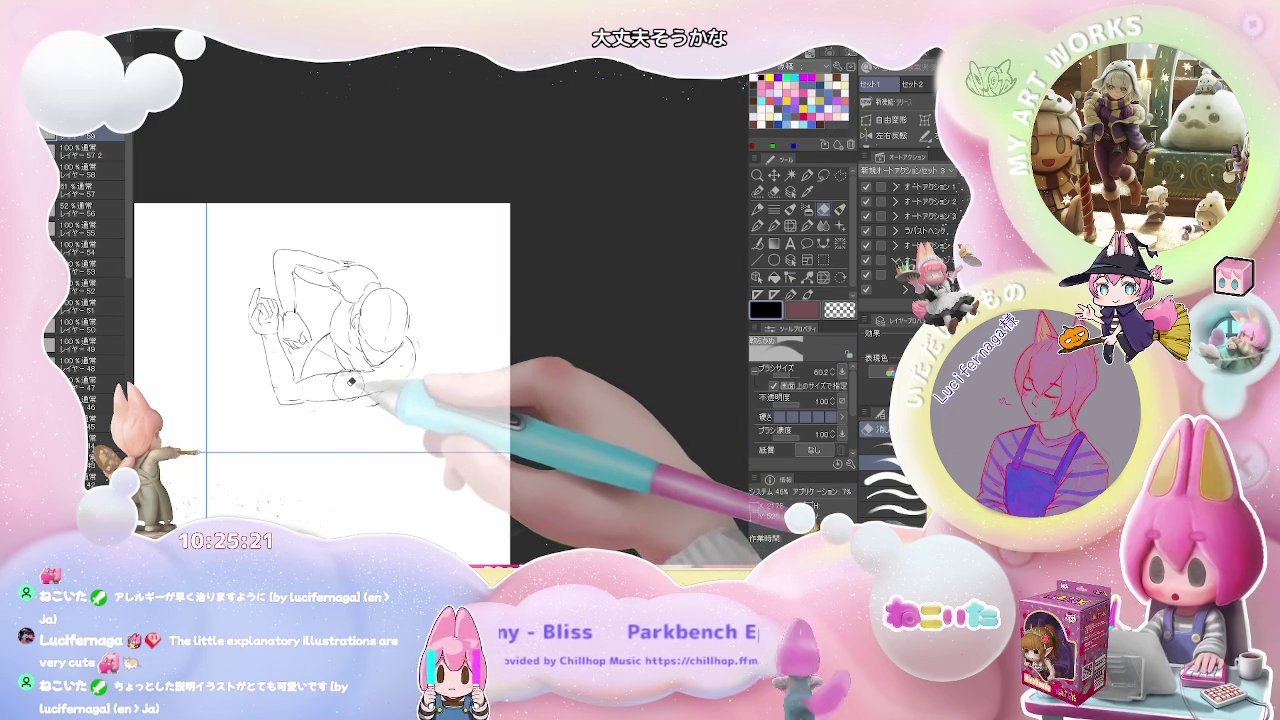
{"action": "key", "text": "p"}
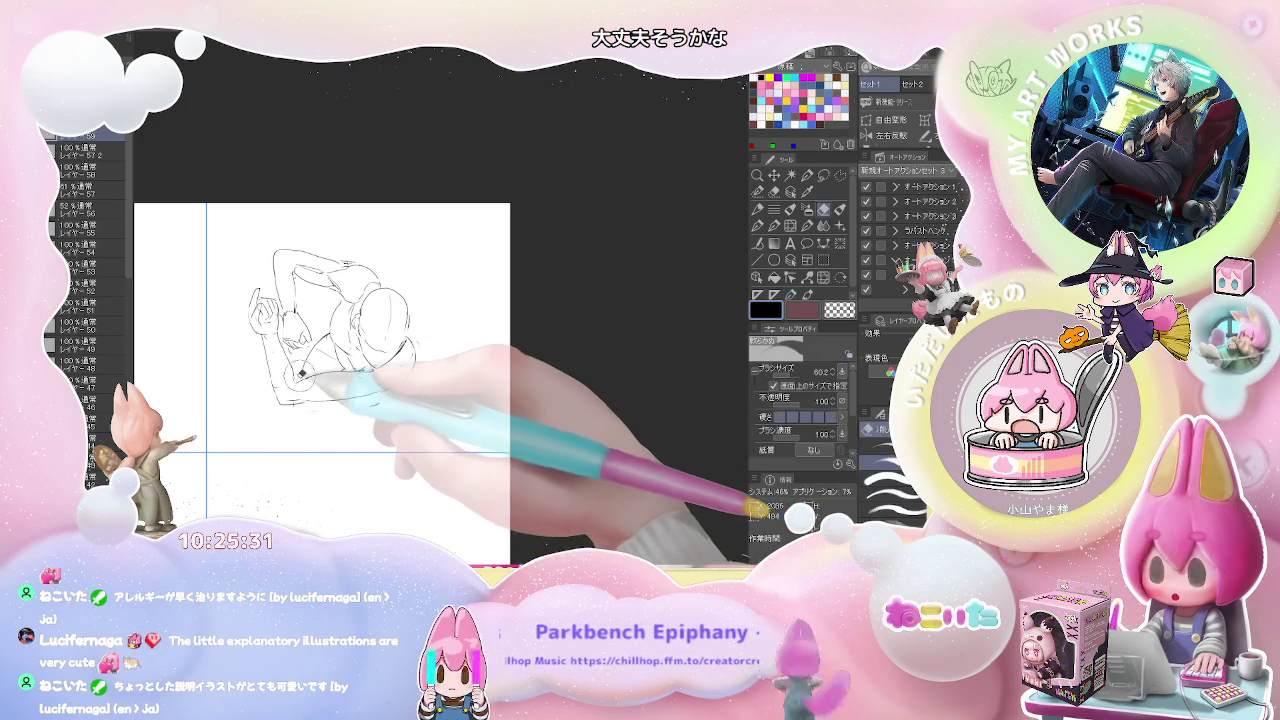
{"action": "left_click_drag", "start_coordinate": [298, 408], "coordinate": [312, 442]}
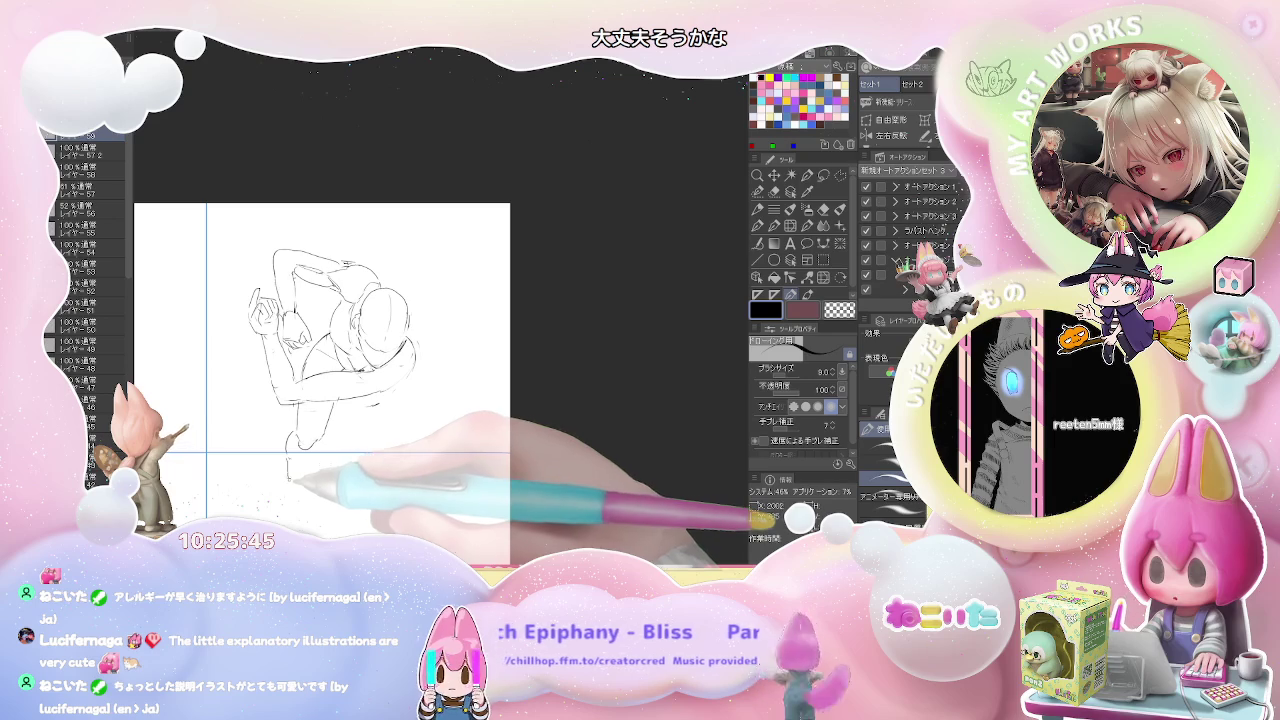
Add the lower-leg strokes beneath the torso, erasing a stray leg line
{"action": "left_click_drag", "start_coordinate": [304, 458], "coordinate": [305, 484]}
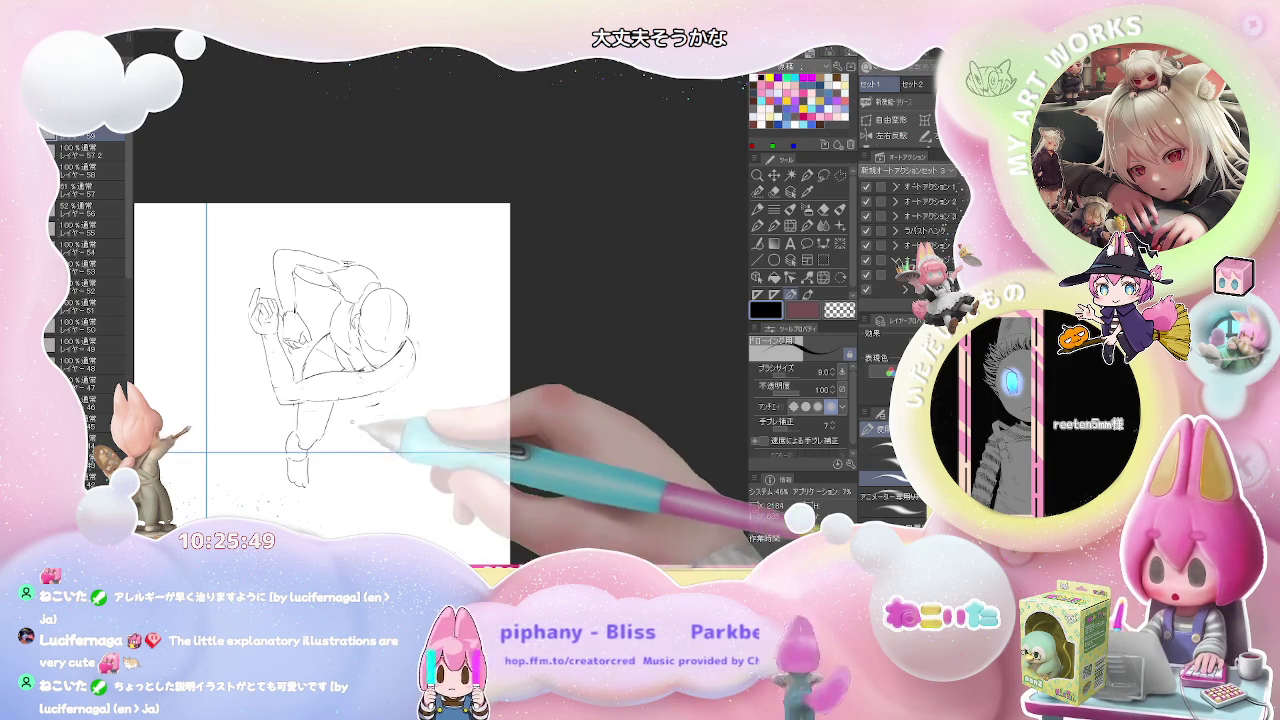
{"action": "key", "text": "e"}
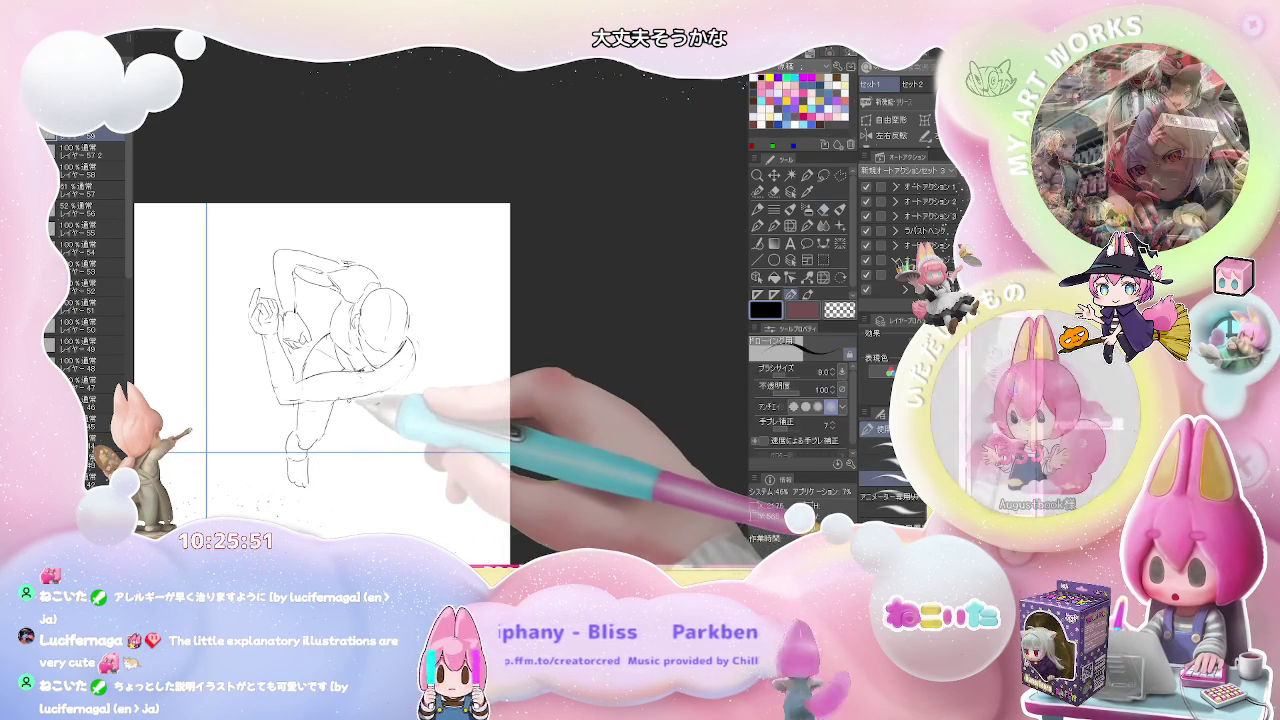
{"action": "key", "text": "p"}
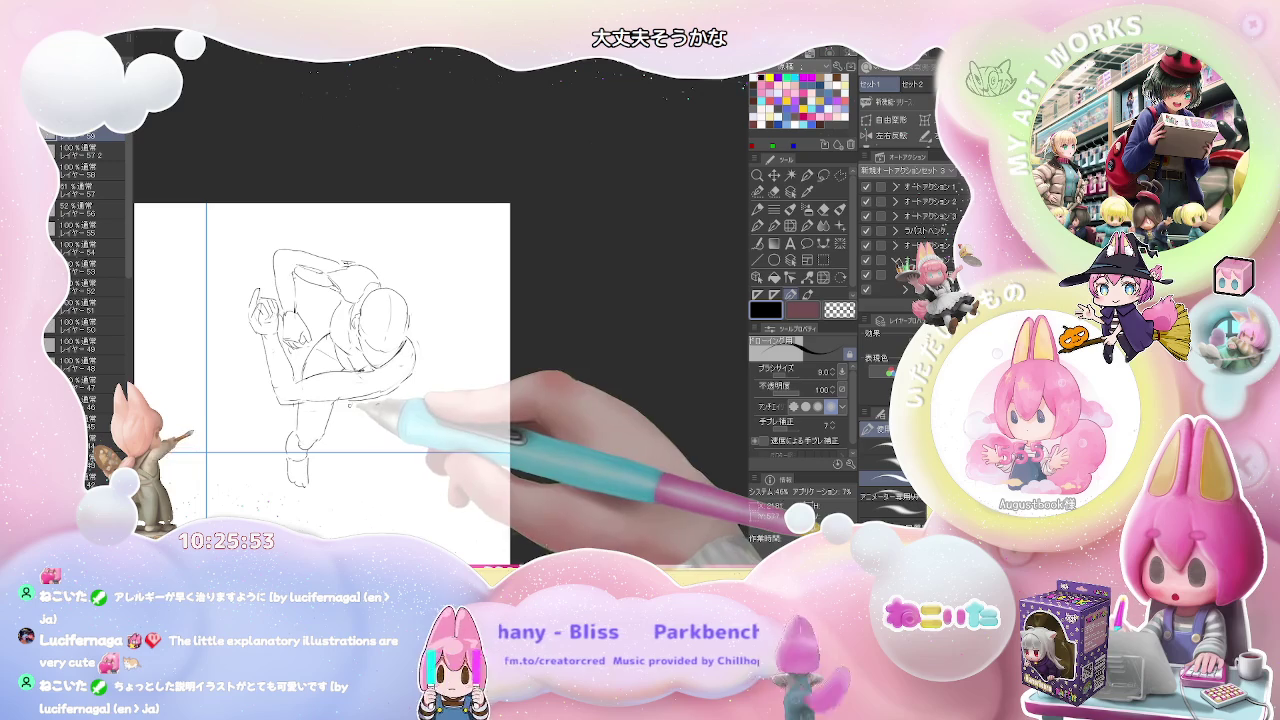
{"action": "scroll", "coordinate": [388, 376], "scroll_direction": "down", "scroll_amount": 2}
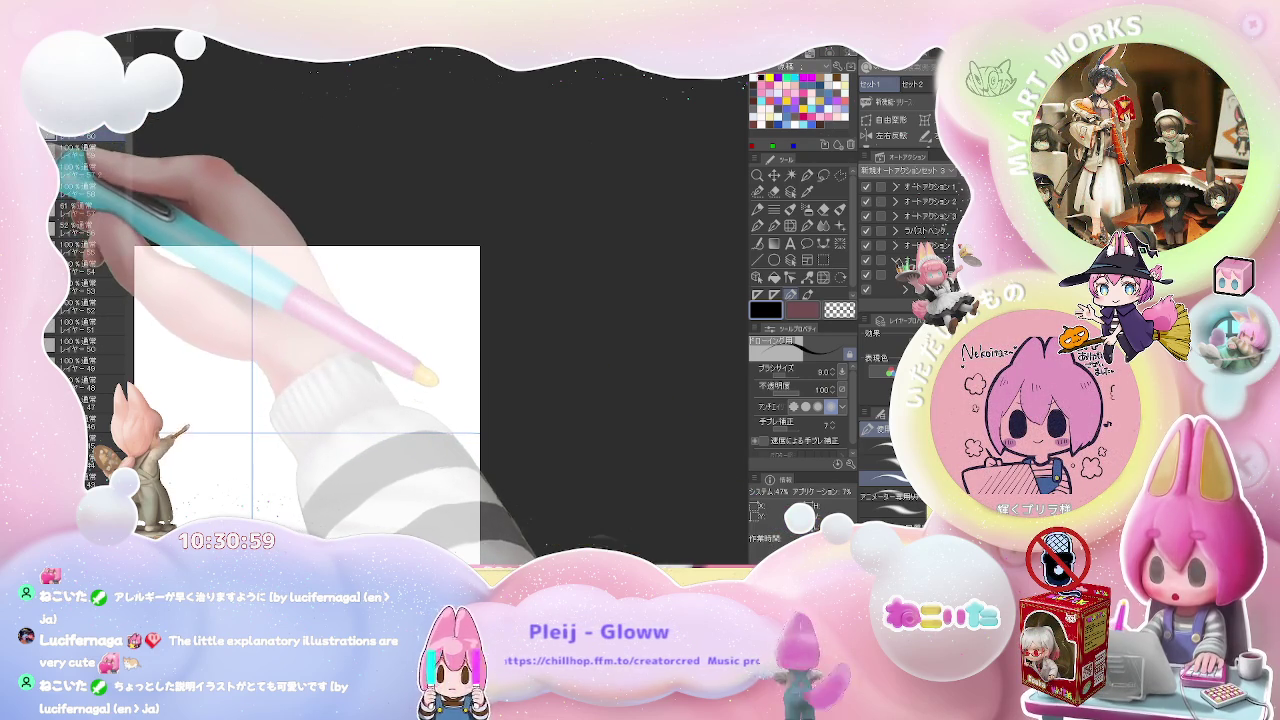
Hide the previous pose sketch and rough out a head circle in the upper middle
{"action": "left_click", "coordinate": [330, 300]}
{"action": "scroll", "coordinate": [322, 304], "scroll_direction": "up", "scroll_amount": 1}
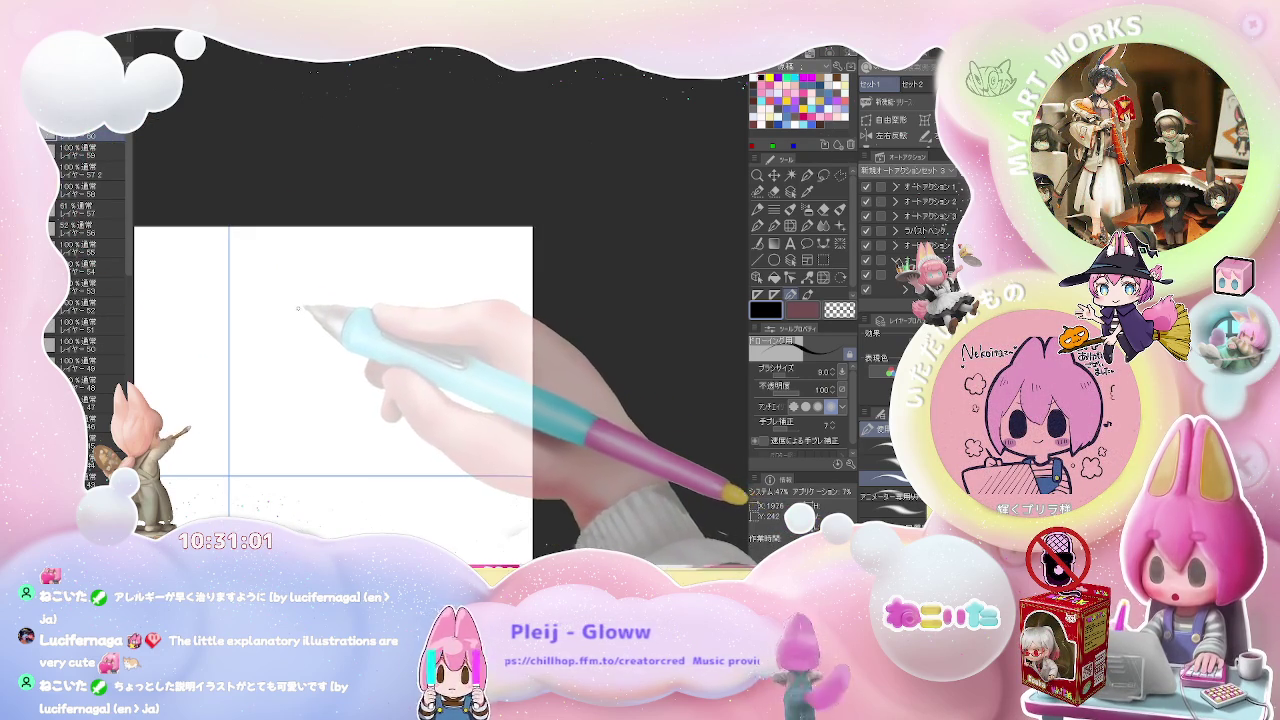
{"action": "left_click_drag", "start_coordinate": [293, 305], "coordinate": [325, 297]}
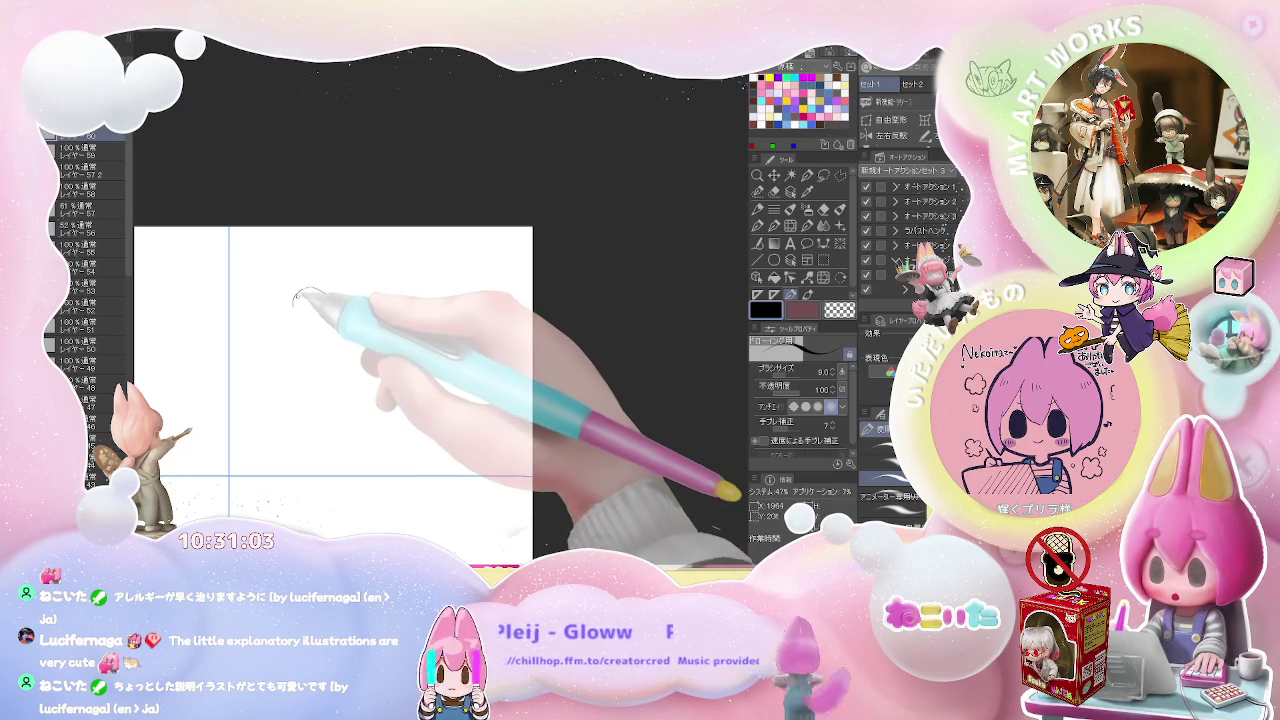
{"action": "mouse_move", "coordinate": [321, 320]}
{"action": "left_mouse_down"}
{"action": "mouse_move", "coordinate": [358, 286]}
{"action": "mouse_move", "coordinate": [341, 316]}
{"action": "mouse_move", "coordinate": [374, 322]}
{"action": "left_mouse_up"}
{"action": "key", "text": "e"}
{"action": "key", "text": "p"}
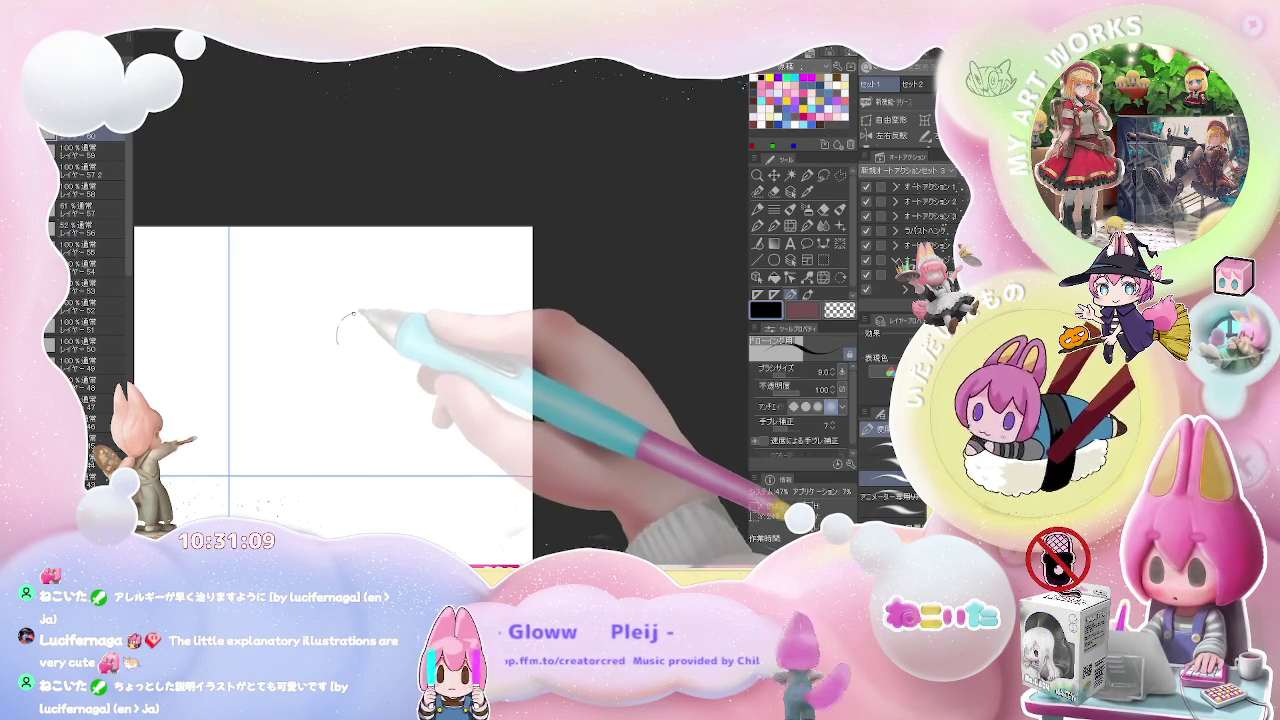
{"action": "mouse_move", "coordinate": [374, 322]}
{"action": "left_mouse_down"}
{"action": "mouse_move", "coordinate": [377, 347]}
{"action": "mouse_move", "coordinate": [360, 364]}
{"action": "left_mouse_up"}
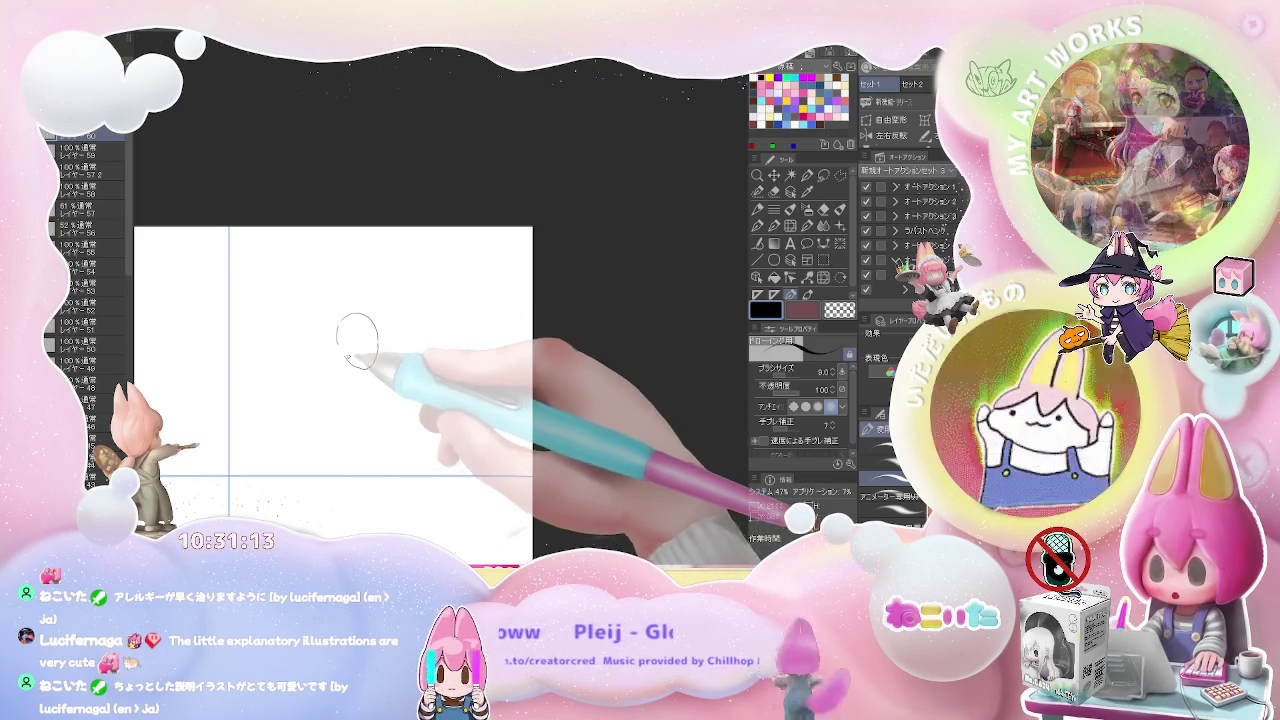
Touch up the head circle and add the jaw line and strokes beneath it
{"action": "key", "text": "e"}
{"action": "key", "text": "p"}
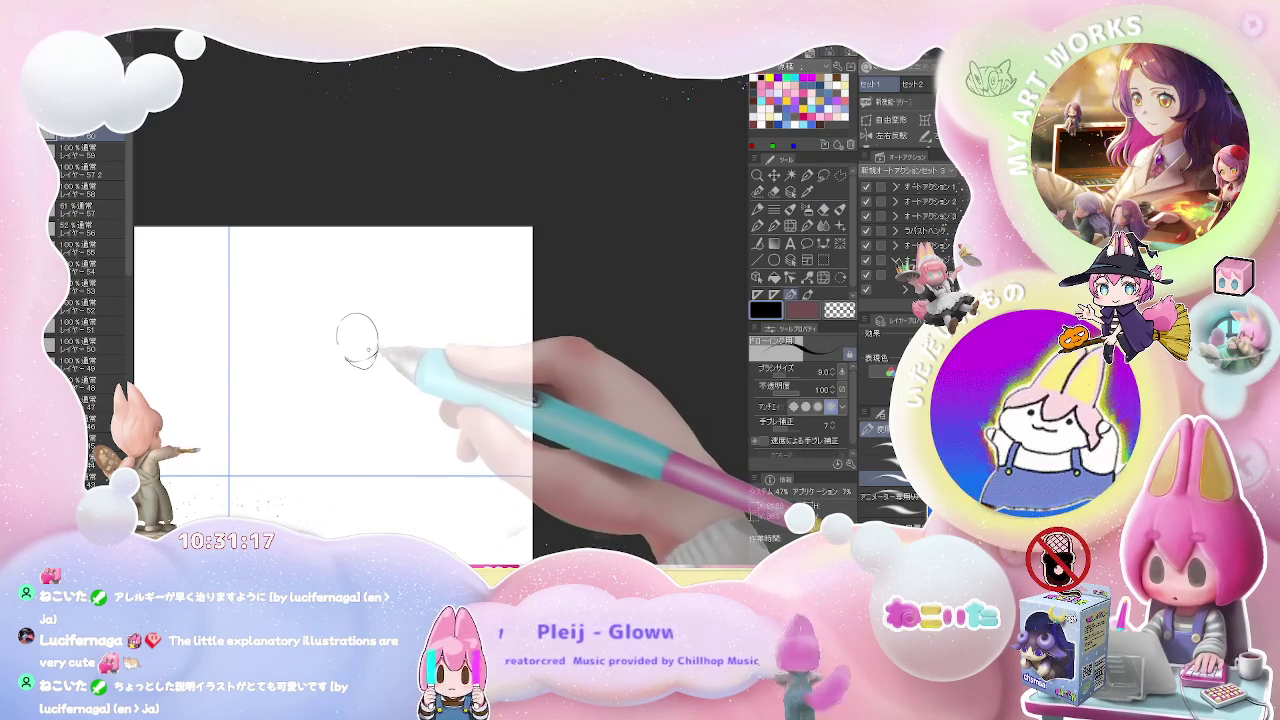
{"action": "left_click_drag", "start_coordinate": [377, 350], "coordinate": [366, 362]}
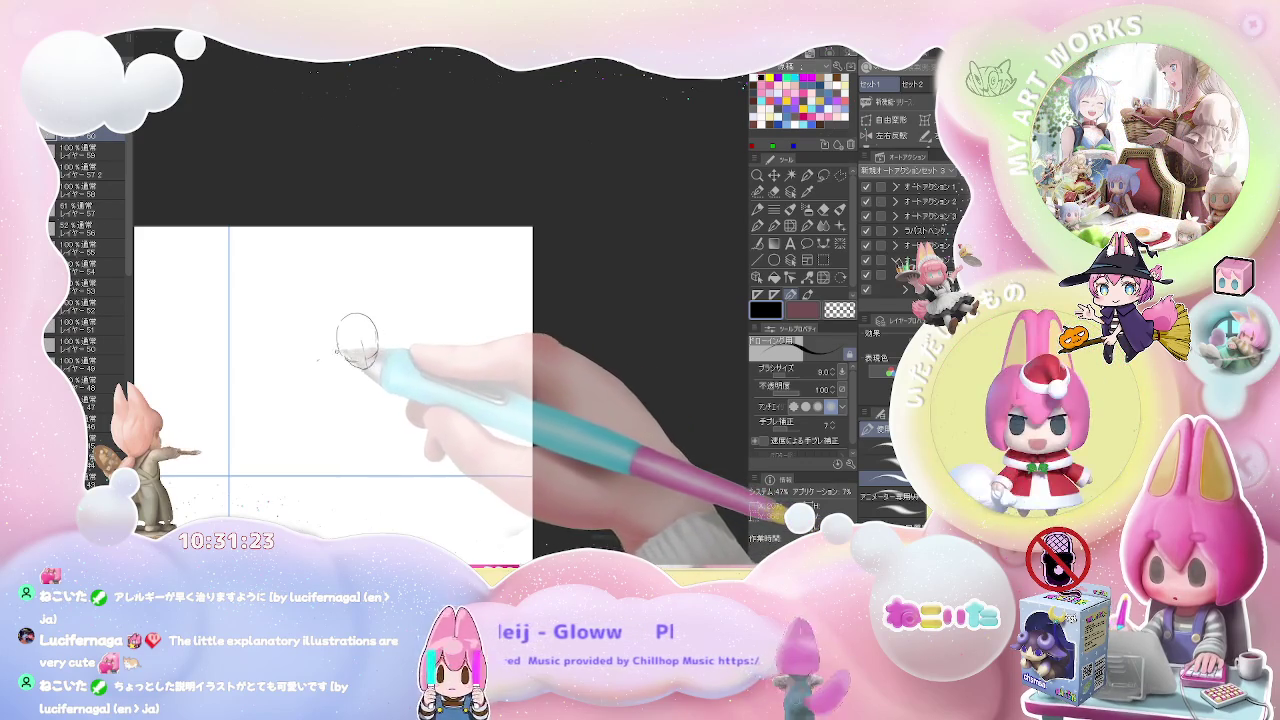
{"action": "left_click_drag", "start_coordinate": [330, 352], "coordinate": [347, 385]}
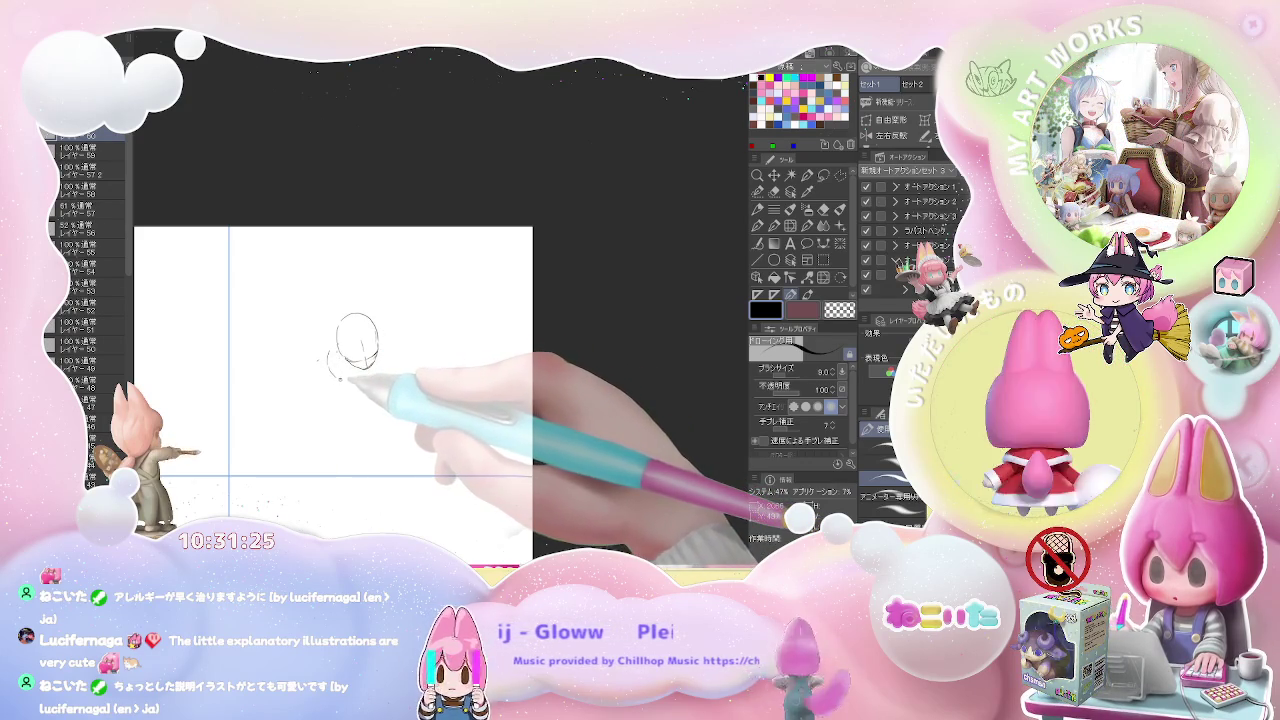
{"action": "left_click_drag", "start_coordinate": [350, 370], "coordinate": [362, 392]}
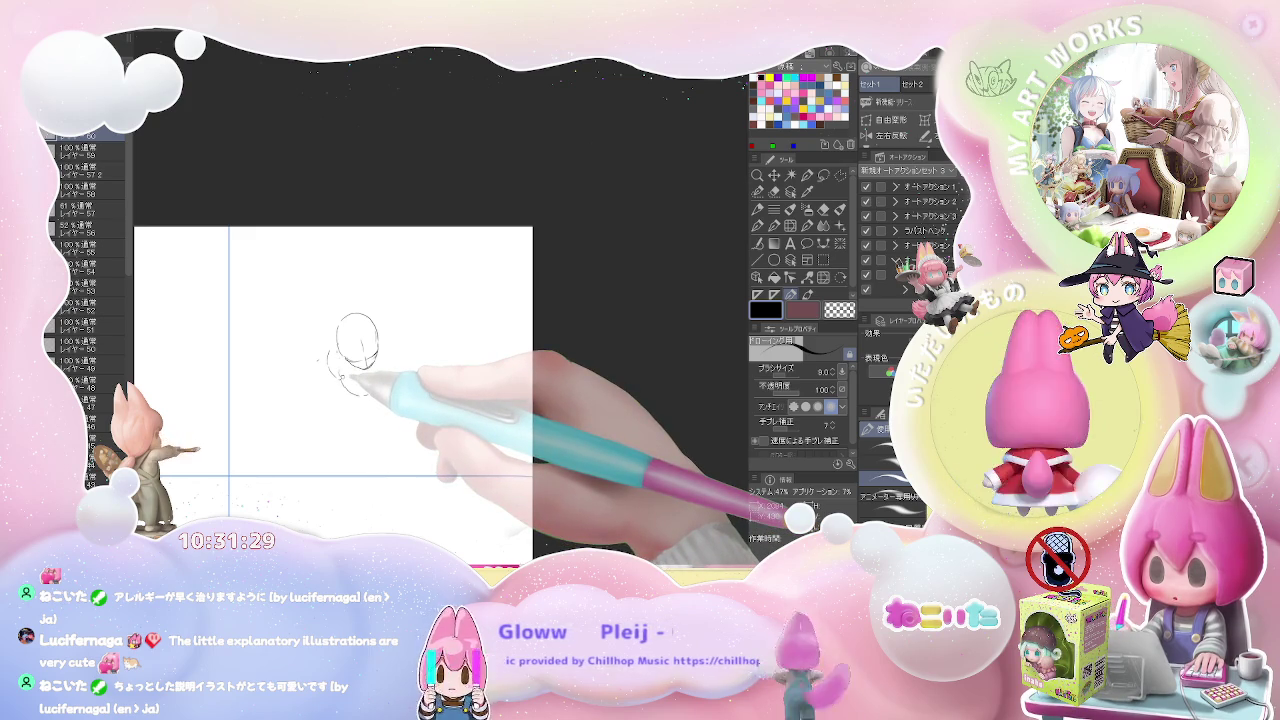
{"action": "left_click_drag", "start_coordinate": [327, 338], "coordinate": [328, 372]}
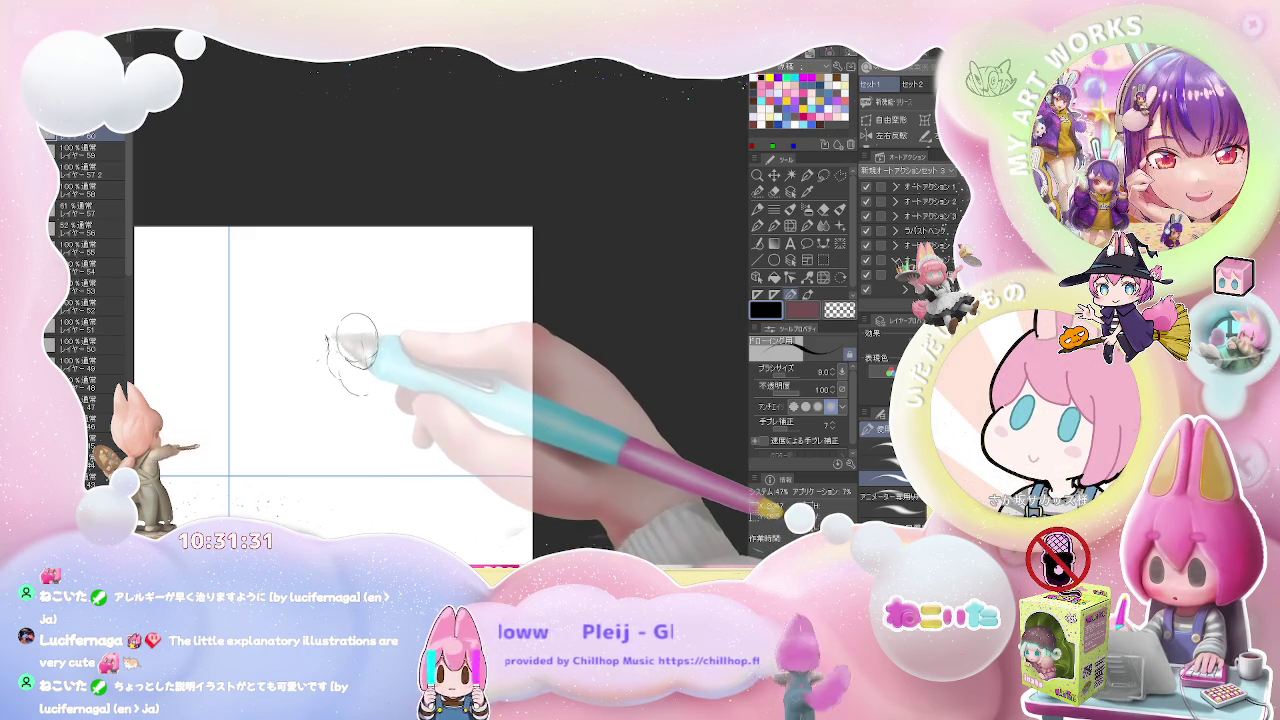
{"action": "left_click_drag", "start_coordinate": [325, 316], "coordinate": [328, 350]}
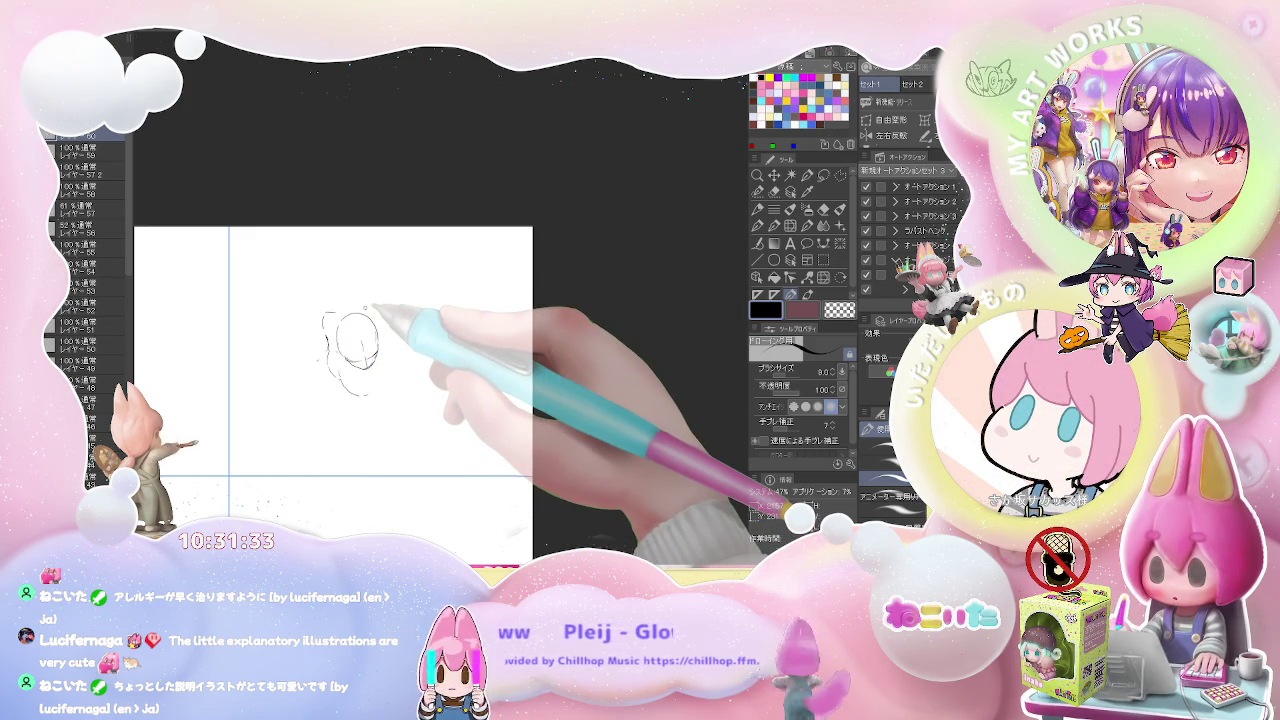
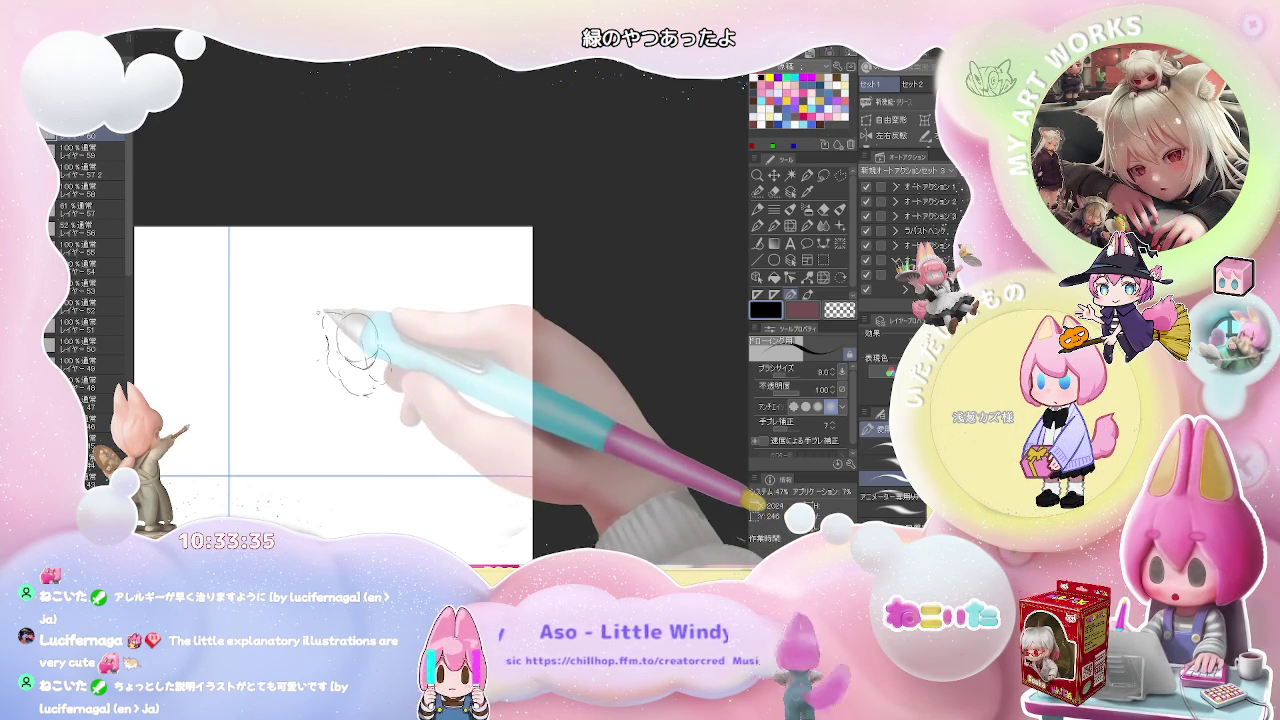
Rough in the crouching figure's head outline, shoulder line and the start of its body
{"action": "left_click_drag", "start_coordinate": [318, 316], "coordinate": [290, 322]}
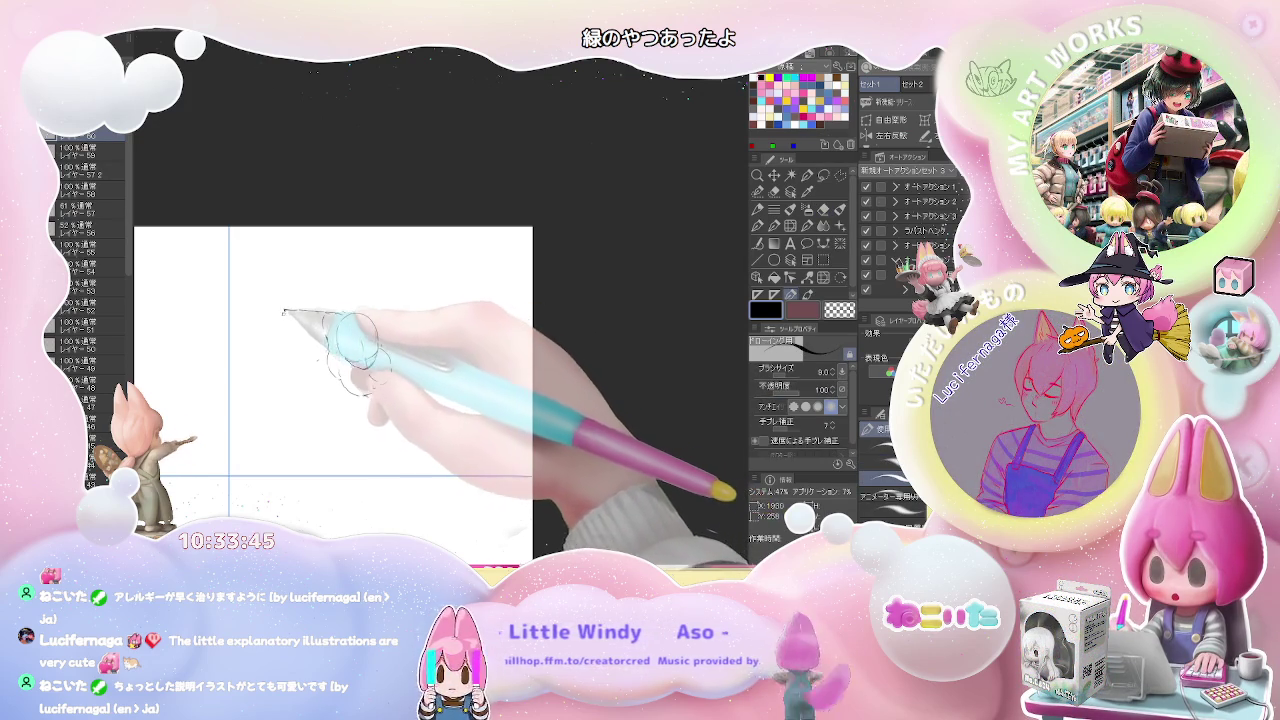
{"action": "left_click_drag", "start_coordinate": [279, 311], "coordinate": [278, 320]}
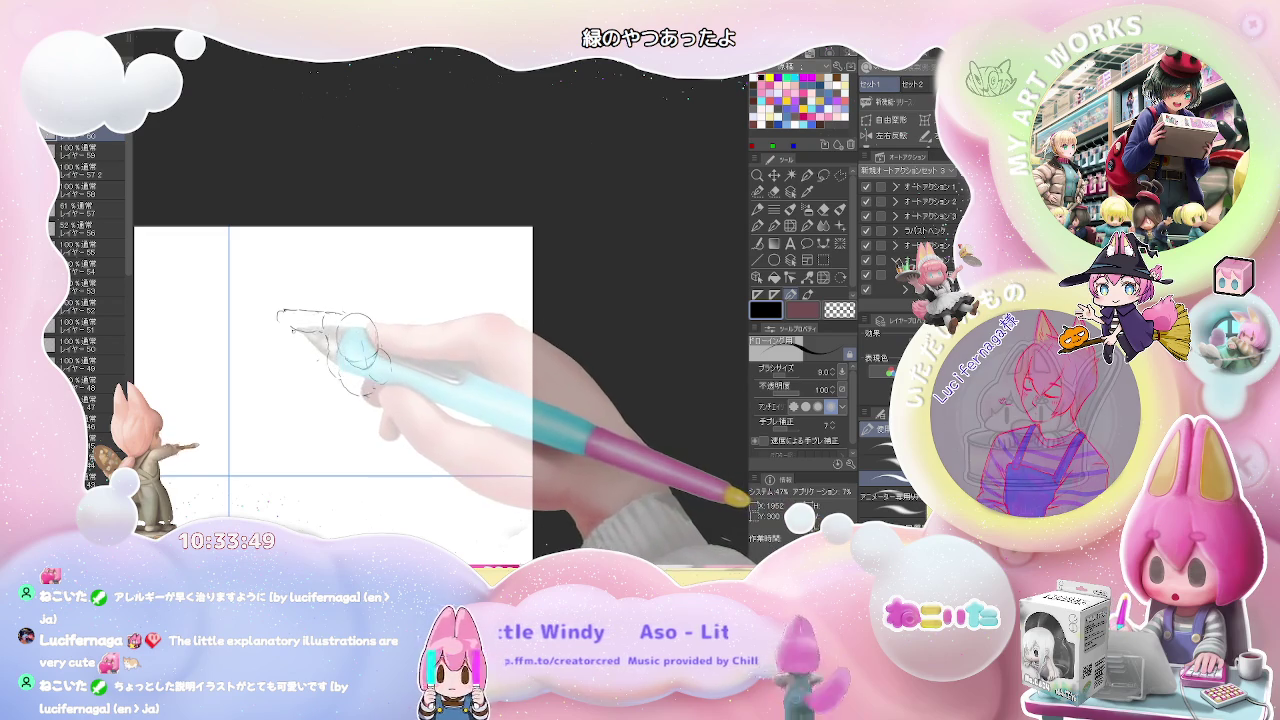
{"action": "left_click_drag", "start_coordinate": [279, 313], "coordinate": [292, 378]}
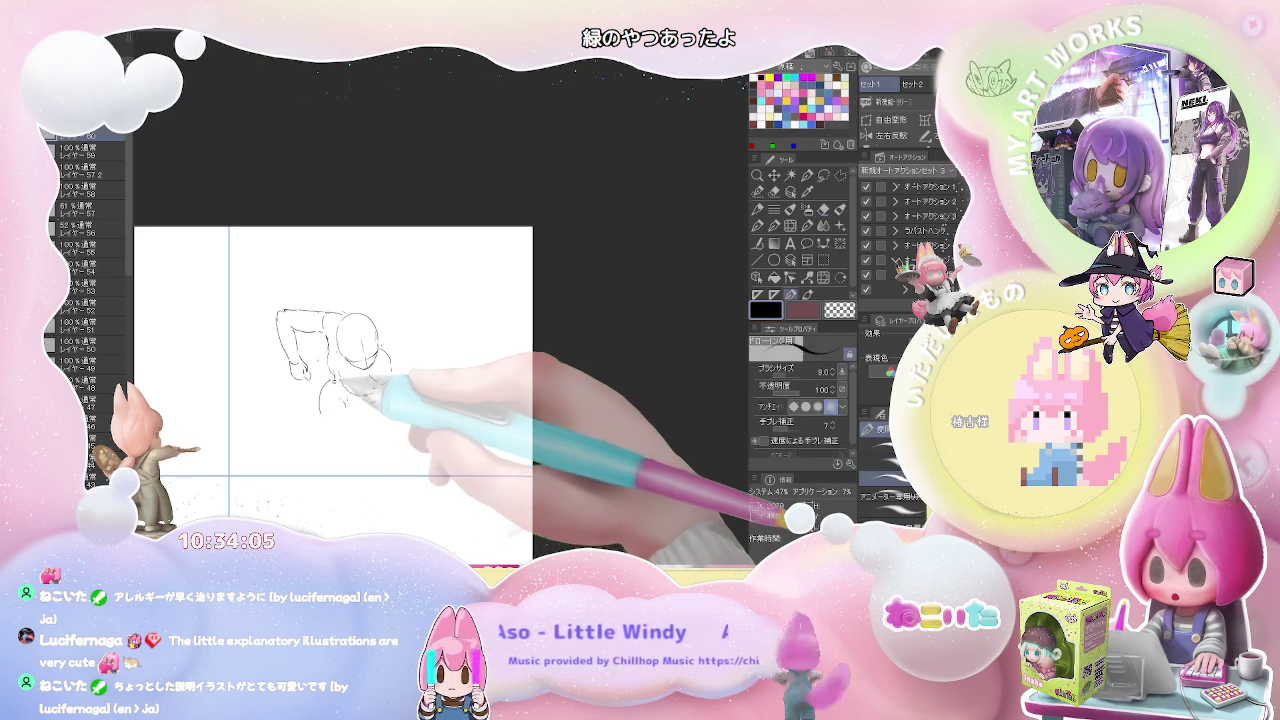
{"action": "mouse_move", "coordinate": [322, 395]}
{"action": "left_mouse_down"}
{"action": "mouse_move", "coordinate": [356, 462]}
{"action": "mouse_move", "coordinate": [356, 438]}
{"action": "left_mouse_up"}
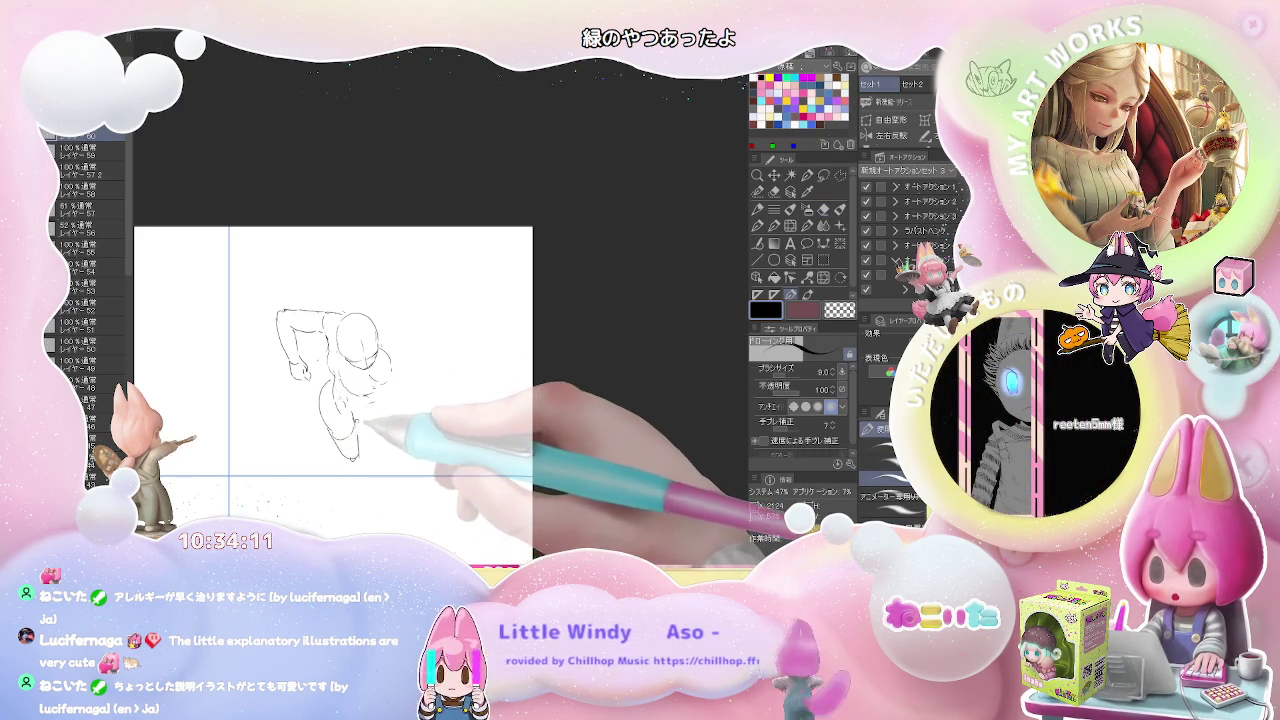
Rough in the figure's torso with two curved strokes
{"action": "key", "text": "e"}
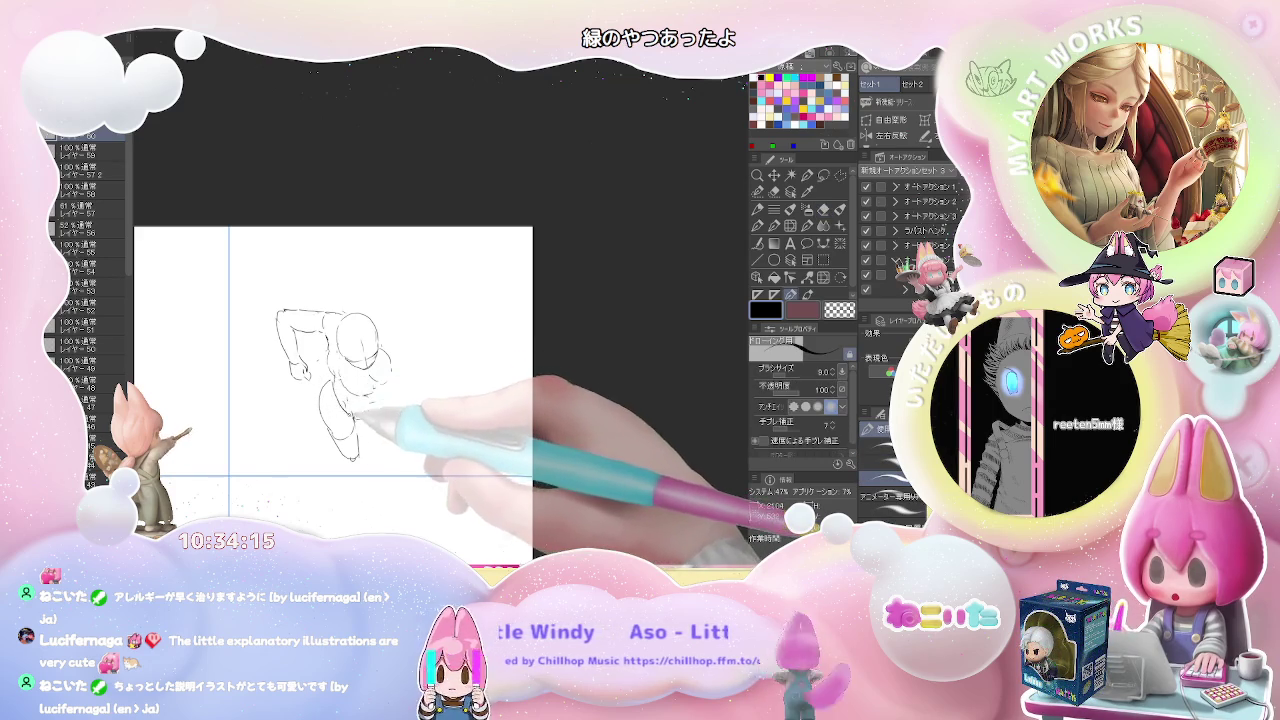
{"action": "key", "text": "p"}
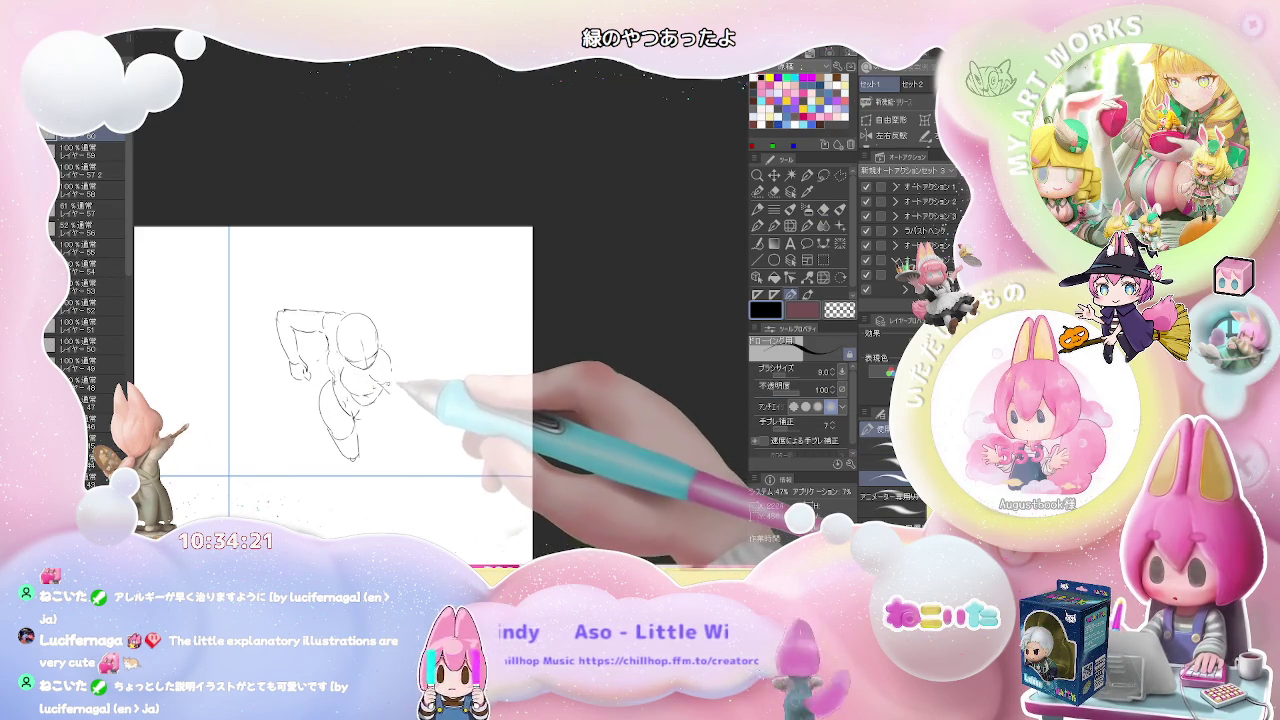
{"action": "left_click_drag", "start_coordinate": [382, 362], "coordinate": [366, 384]}
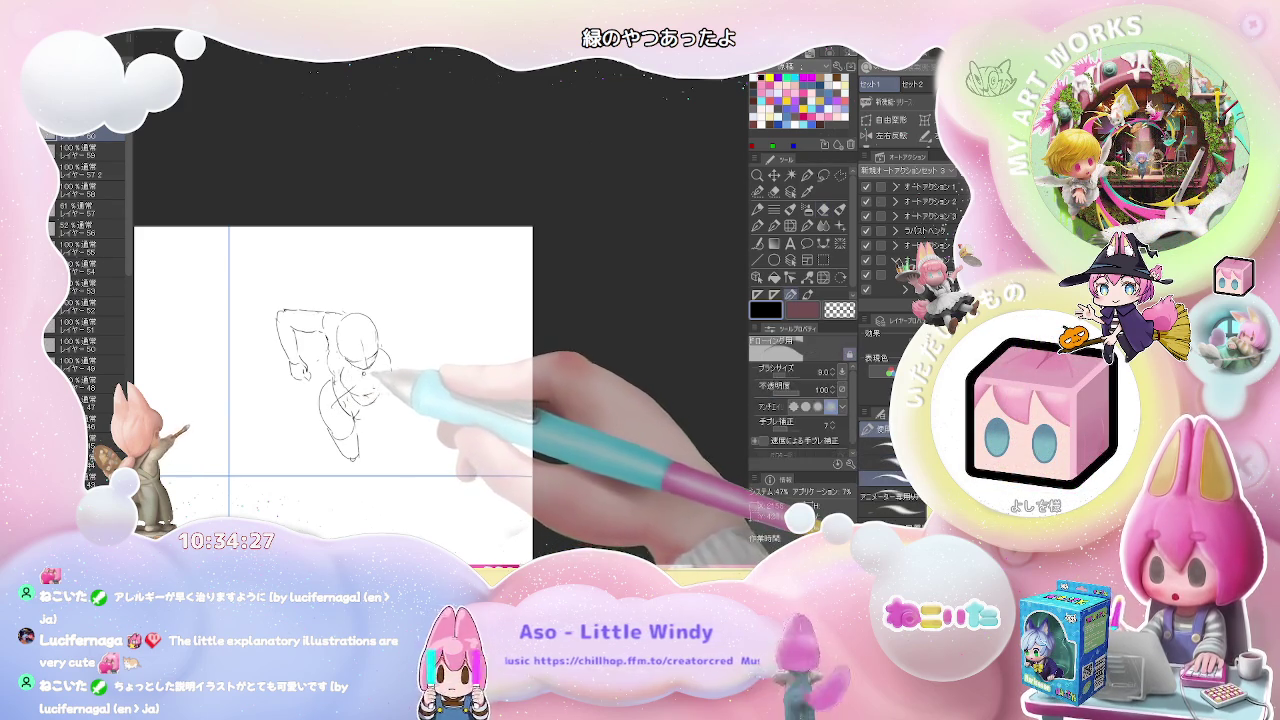
{"action": "left_click_drag", "start_coordinate": [390, 358], "coordinate": [386, 394]}
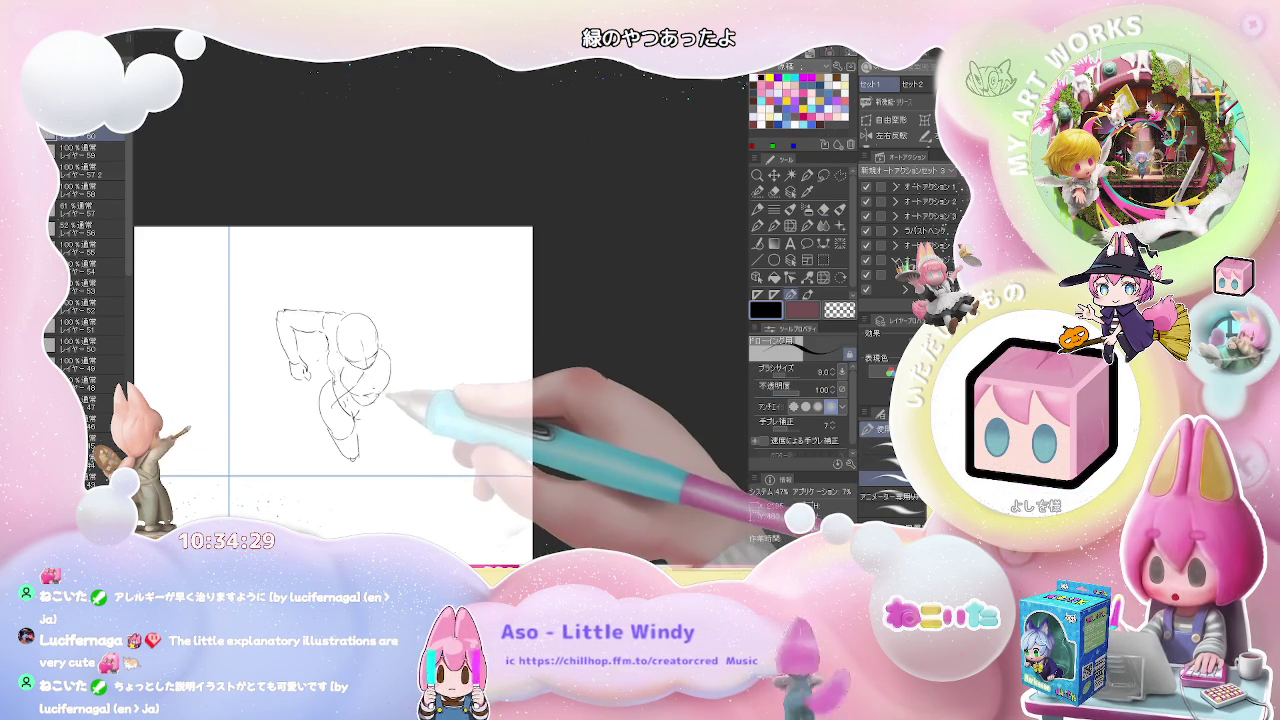
Sketch the figure's left hand with short strokes
{"action": "key", "text": "e"}
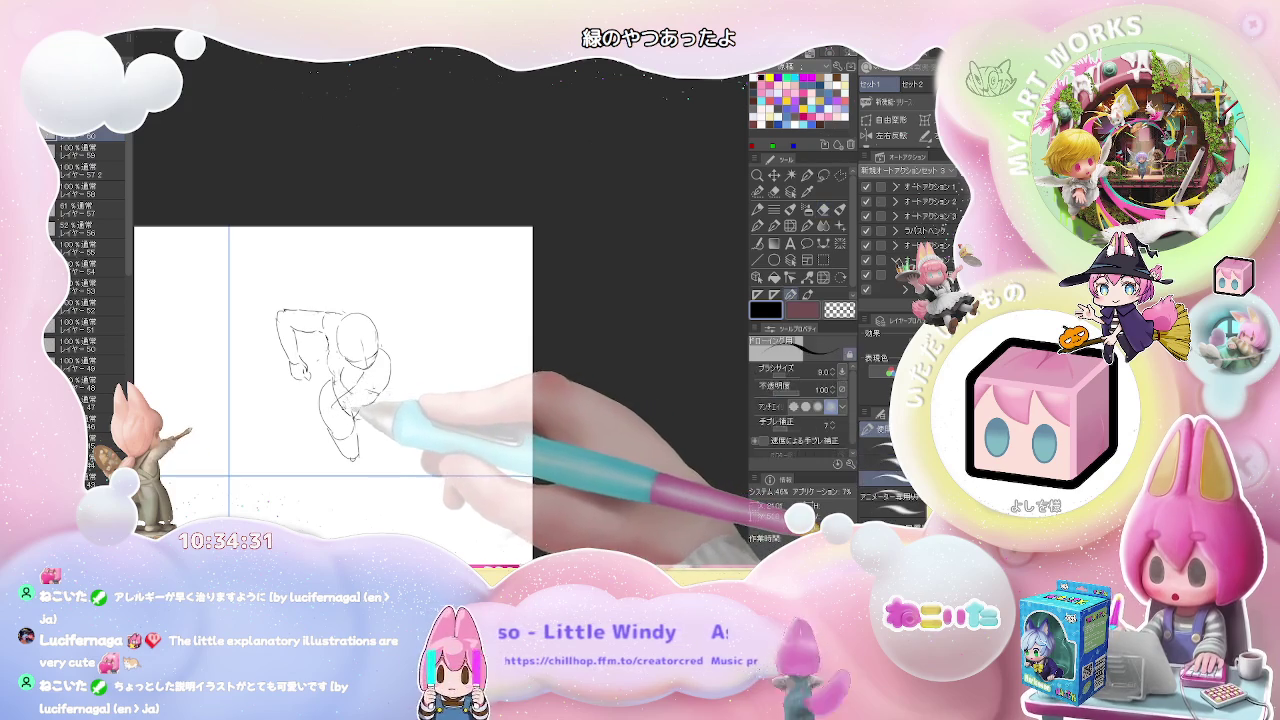
{"action": "key", "text": "p"}
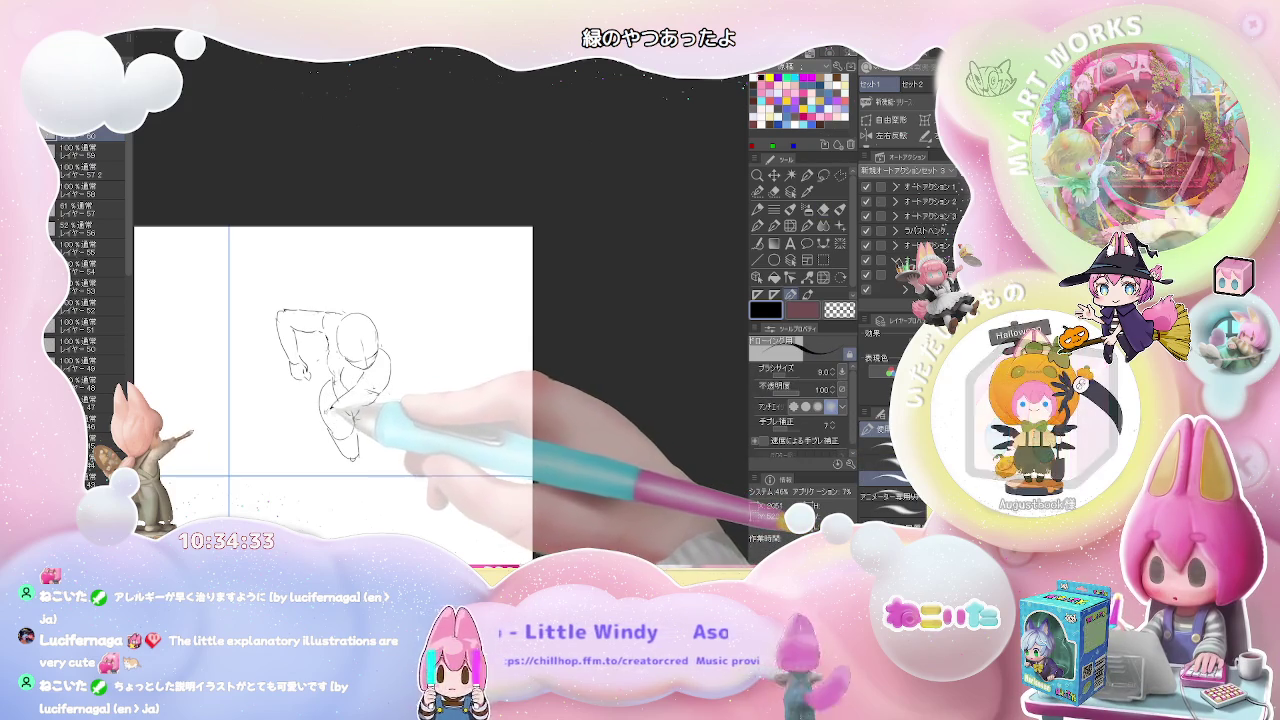
{"action": "mouse_move", "coordinate": [298, 372]}
{"action": "left_mouse_down"}
{"action": "mouse_move", "coordinate": [279, 384]}
{"action": "mouse_move", "coordinate": [271, 372]}
{"action": "left_mouse_up"}
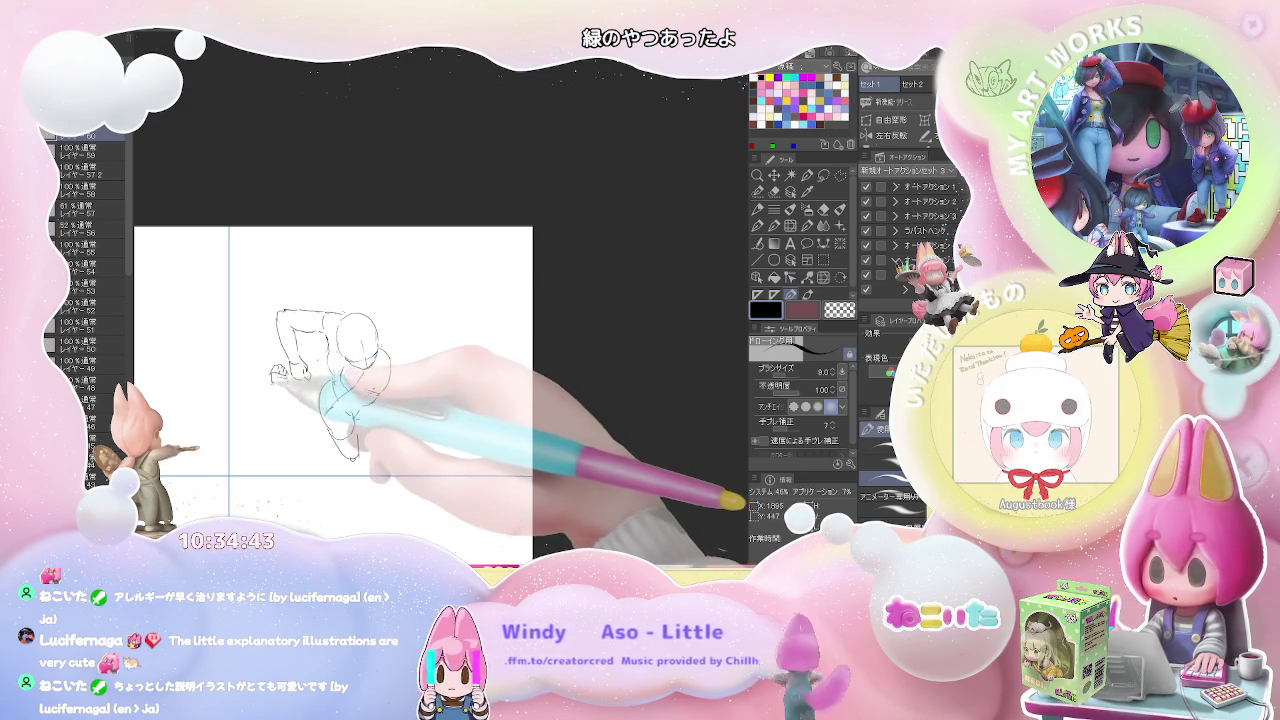
{"action": "left_click_drag", "start_coordinate": [288, 372], "coordinate": [298, 392]}
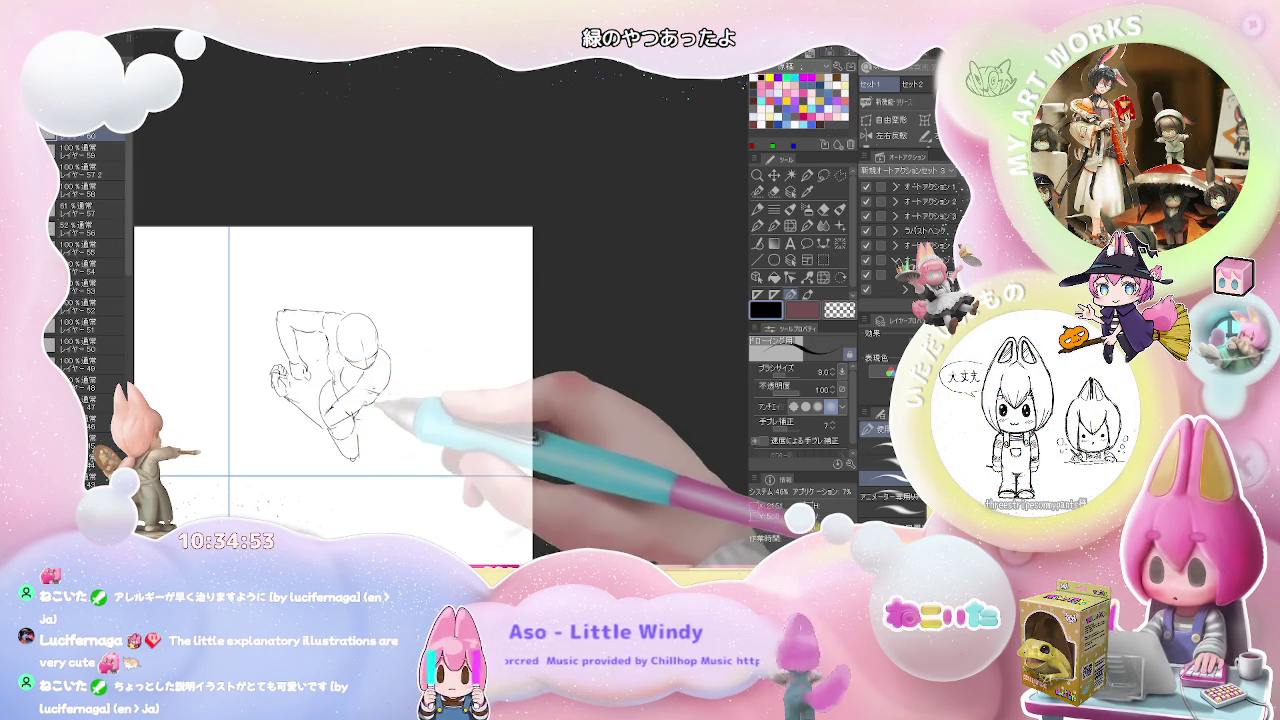
Add a stroke at the figure's left side and erase a stray mark
{"action": "key", "text": "e"}
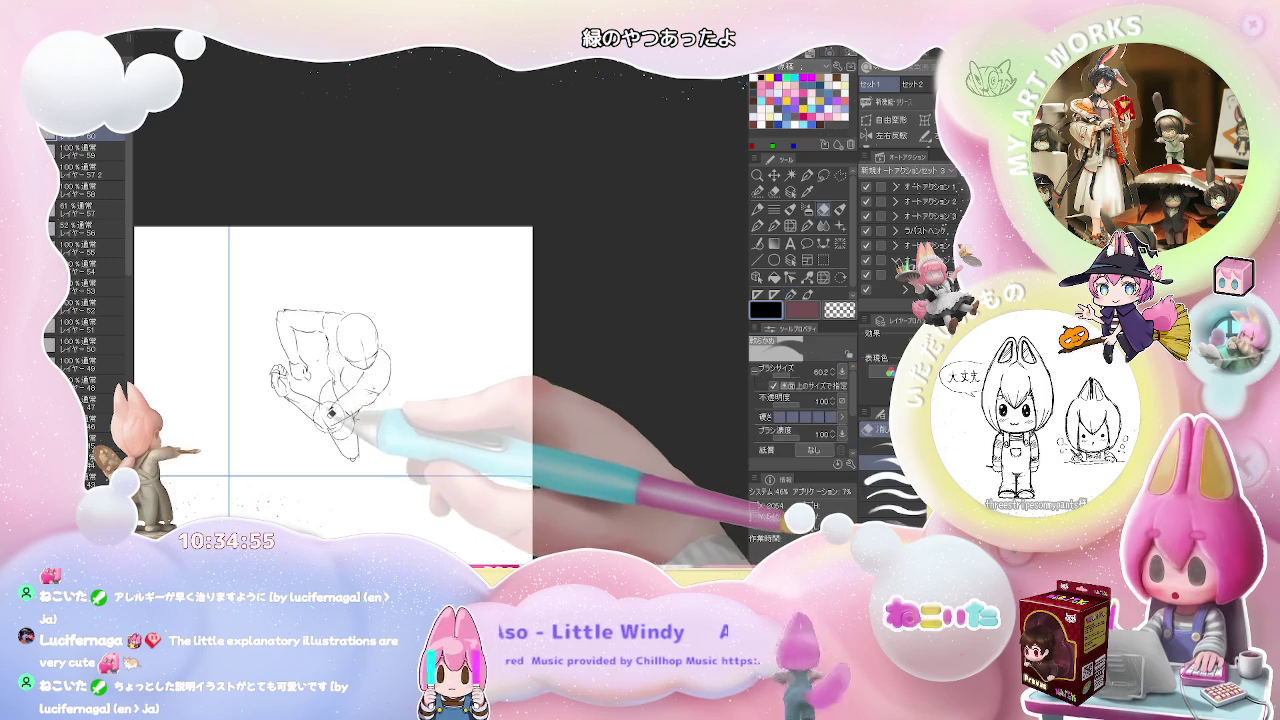
{"action": "key", "text": "p"}
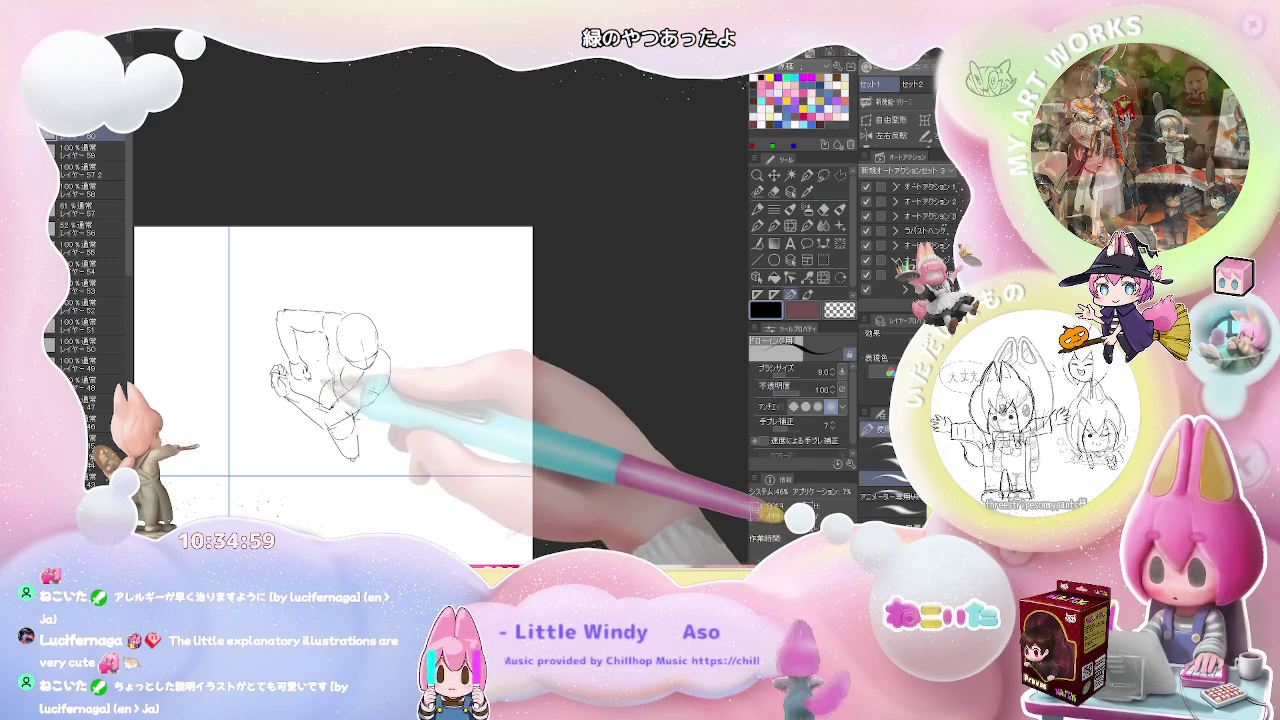
{"action": "left_click_drag", "start_coordinate": [285, 372], "coordinate": [261, 362]}
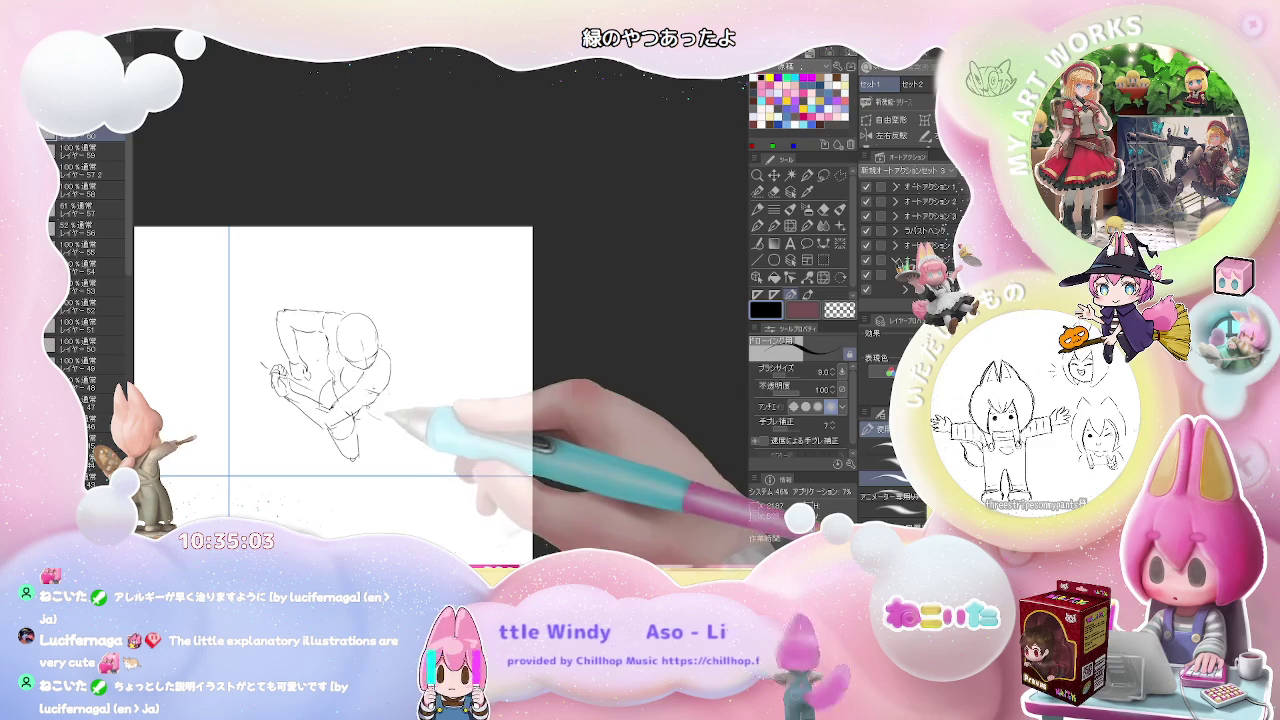
{"action": "key", "text": "e"}
{"action": "left_click_drag", "start_coordinate": [290, 364], "coordinate": [302, 372]}
{"action": "key", "text": "p"}
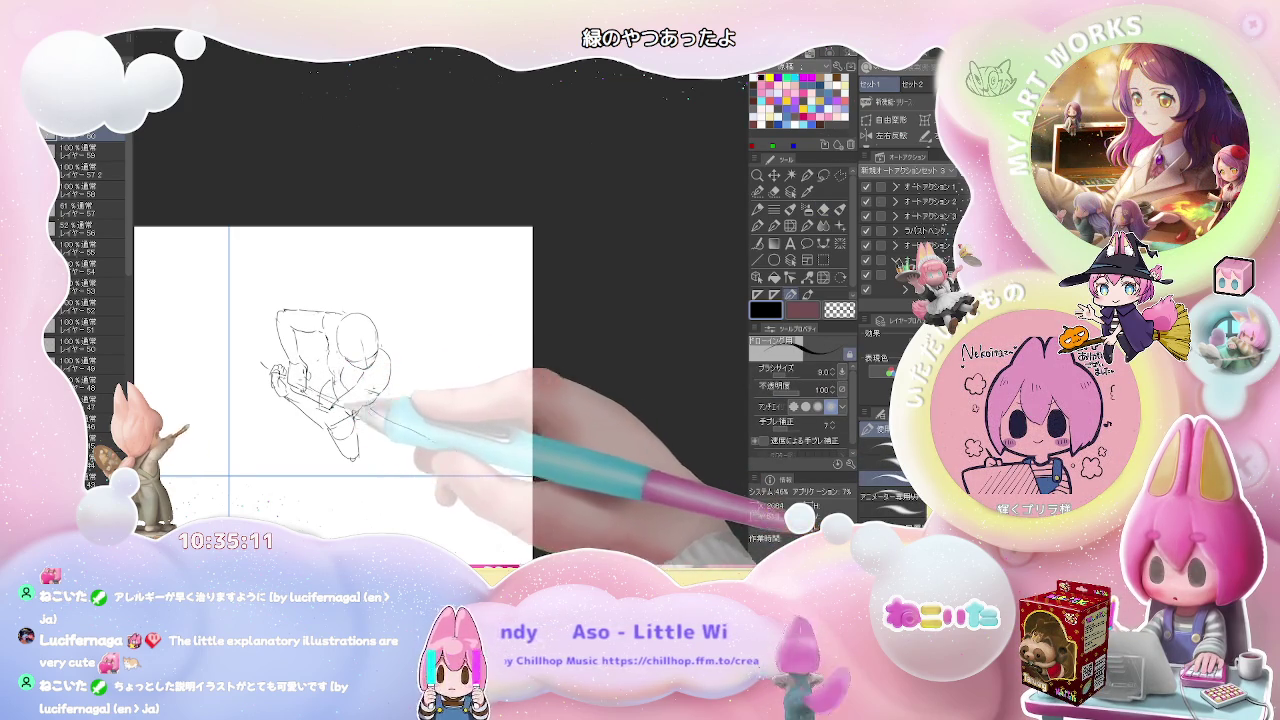
Draw the long diagonal staff and the foot, then zoom out
{"action": "left_click_drag", "start_coordinate": [300, 390], "coordinate": [415, 438]}
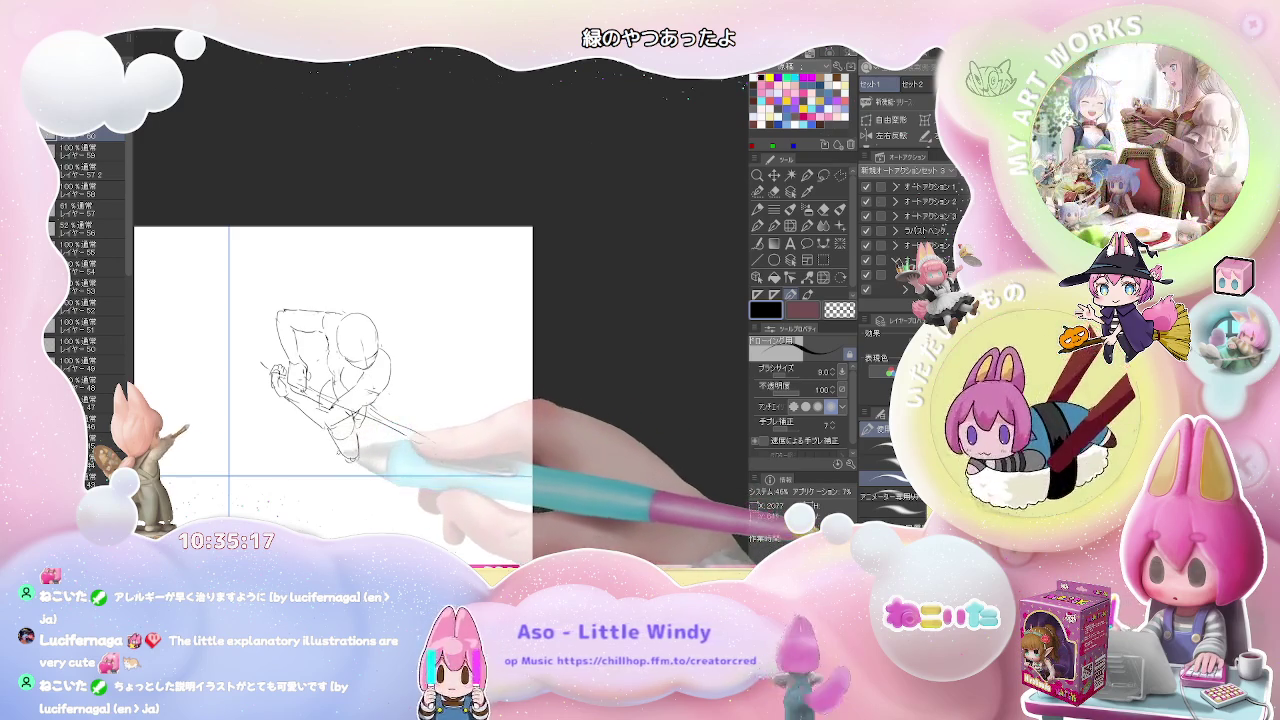
{"action": "mouse_move", "coordinate": [352, 448]}
{"action": "left_mouse_down"}
{"action": "mouse_move", "coordinate": [338, 466]}
{"action": "mouse_move", "coordinate": [352, 488]}
{"action": "left_mouse_up"}
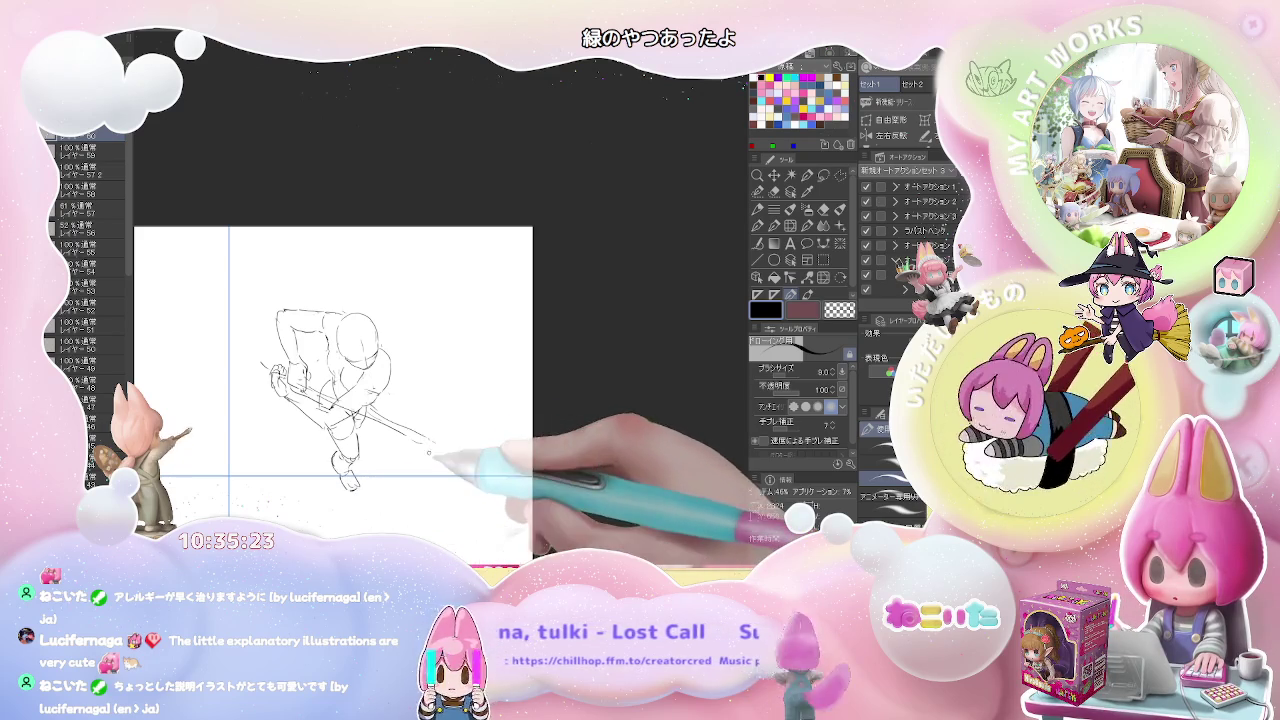
{"action": "key", "text": "ctrl+minus"}
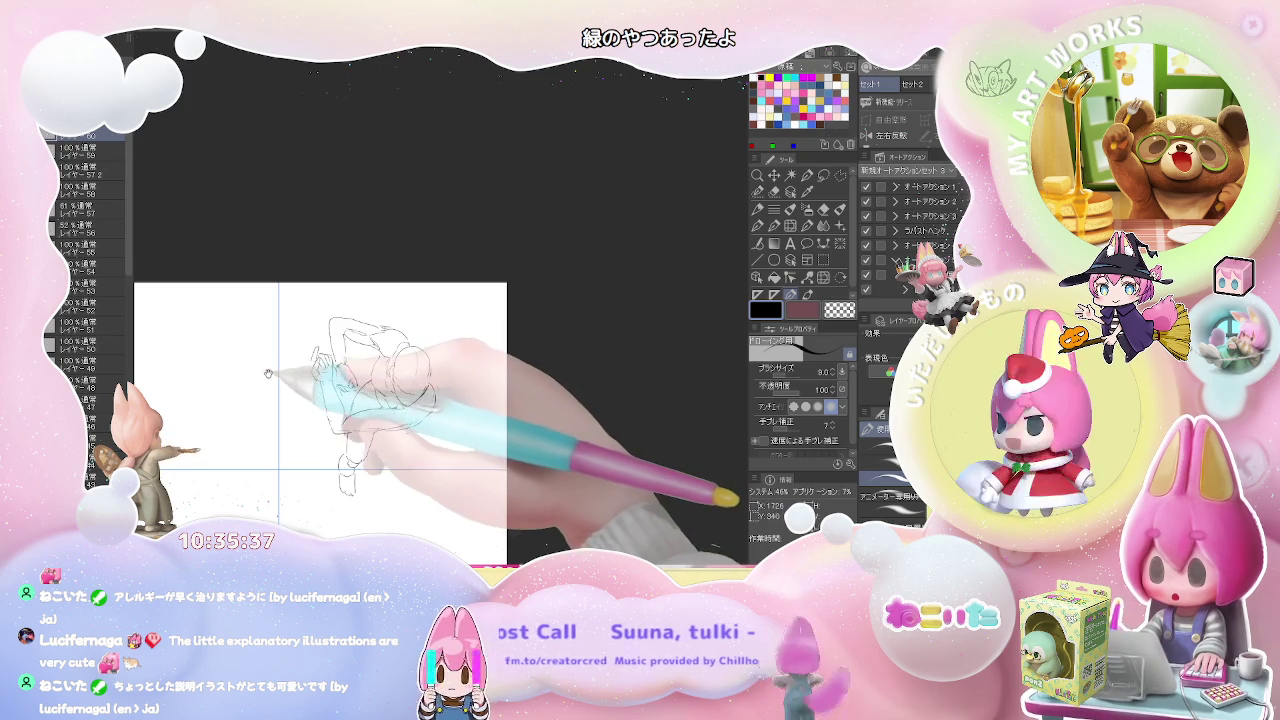
On Layer 59, sketch the second figure's head, chin and shoulder-arm line at the left
{"action": "left_click_drag", "start_coordinate": [354, 425], "coordinate": [479, 397]}
{"action": "left_click", "coordinate": [110, 153]}
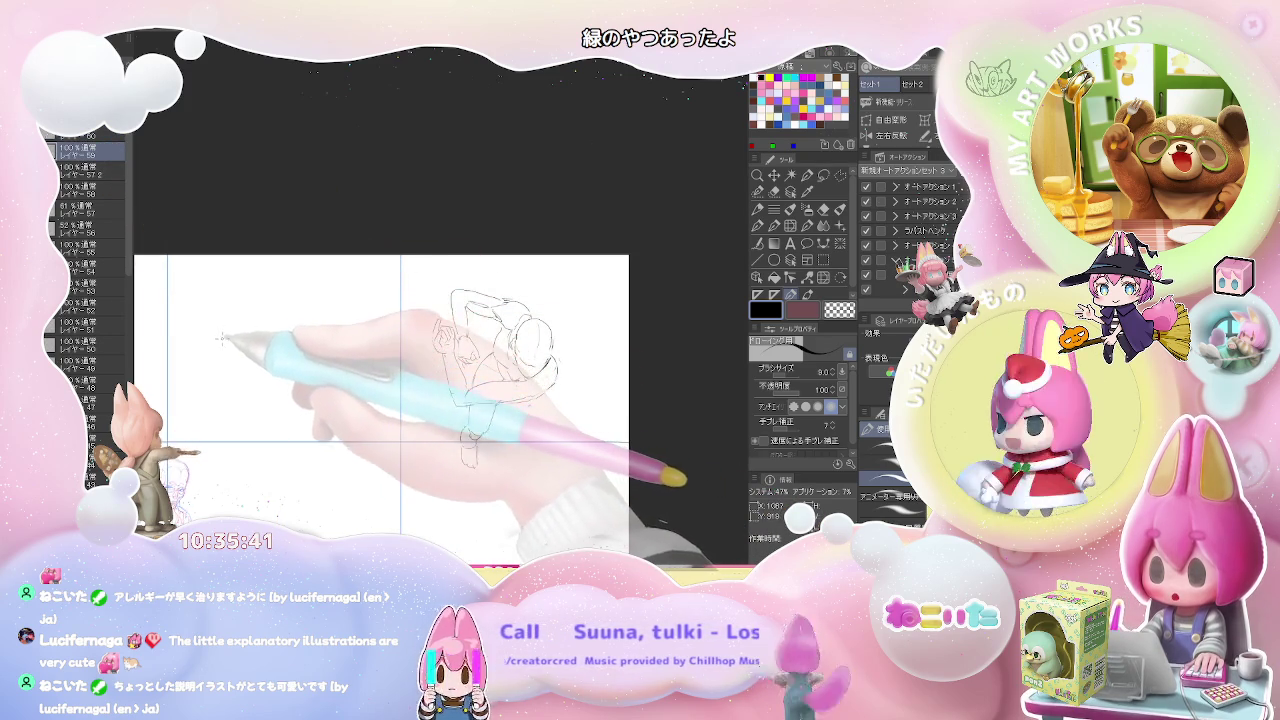
{"action": "mouse_move", "coordinate": [222, 338]}
{"action": "left_mouse_down"}
{"action": "mouse_move", "coordinate": [252, 308]}
{"action": "mouse_move", "coordinate": [289, 321]}
{"action": "mouse_move", "coordinate": [311, 300]}
{"action": "mouse_move", "coordinate": [324, 316]}
{"action": "left_mouse_up"}
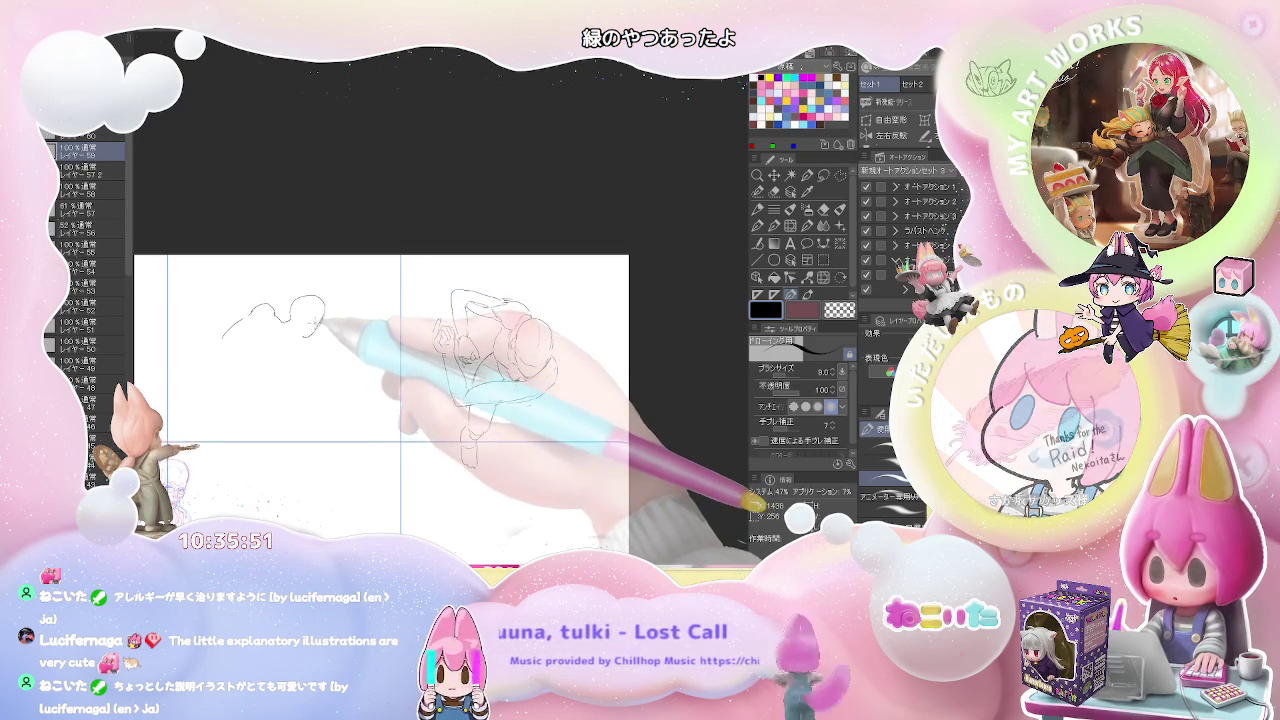
{"action": "left_click_drag", "start_coordinate": [312, 322], "coordinate": [294, 338]}
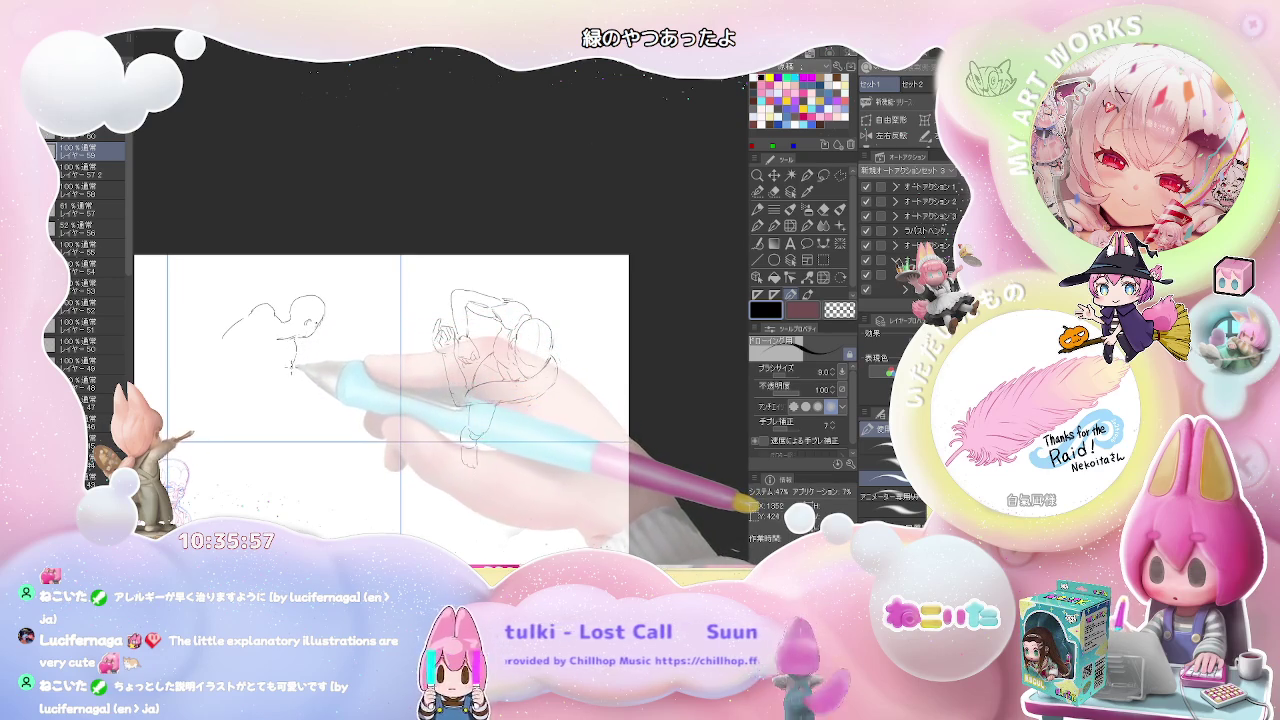
{"action": "mouse_move", "coordinate": [250, 314]}
{"action": "left_mouse_down"}
{"action": "mouse_move", "coordinate": [322, 318]}
{"action": "mouse_move", "coordinate": [255, 328]}
{"action": "mouse_move", "coordinate": [322, 316]}
{"action": "mouse_move", "coordinate": [260, 340]}
{"action": "left_mouse_up"}
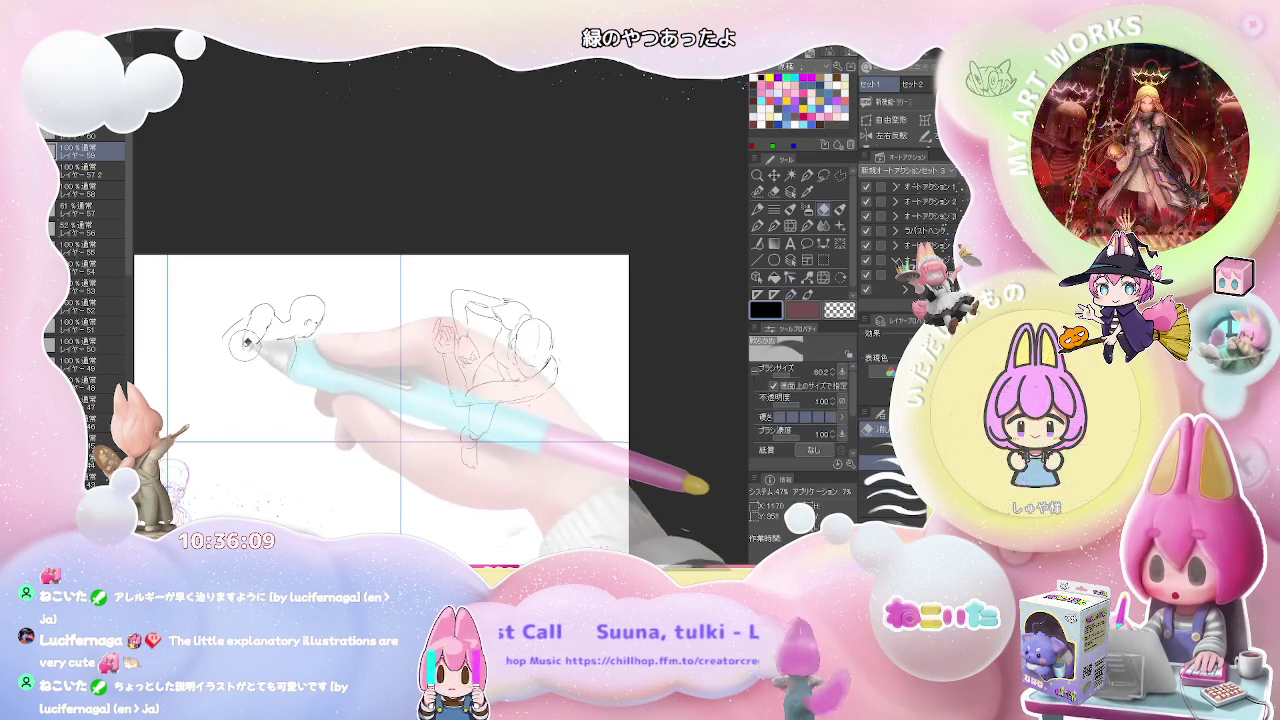
{"action": "left_click_drag", "start_coordinate": [236, 342], "coordinate": [288, 366]}
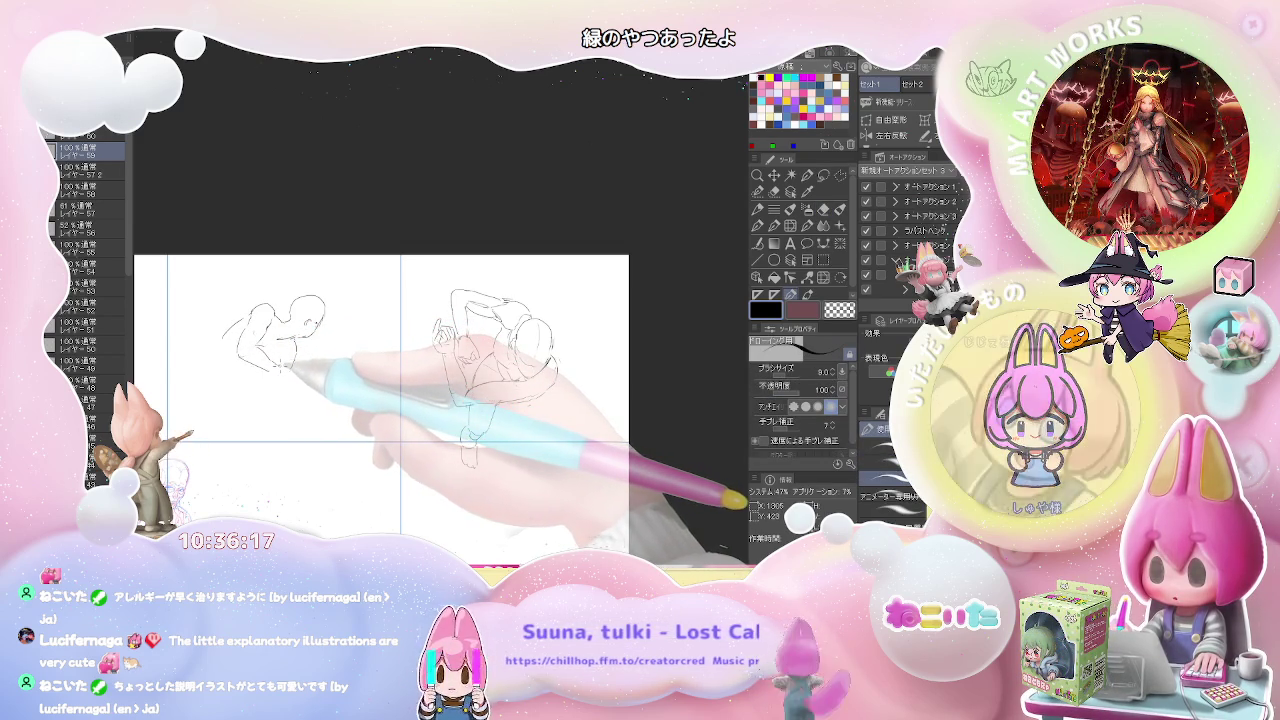
Toggle between eraser and pen, then shift the page view up and right
{"action": "key", "text": "e"}
{"action": "key", "text": "p"}
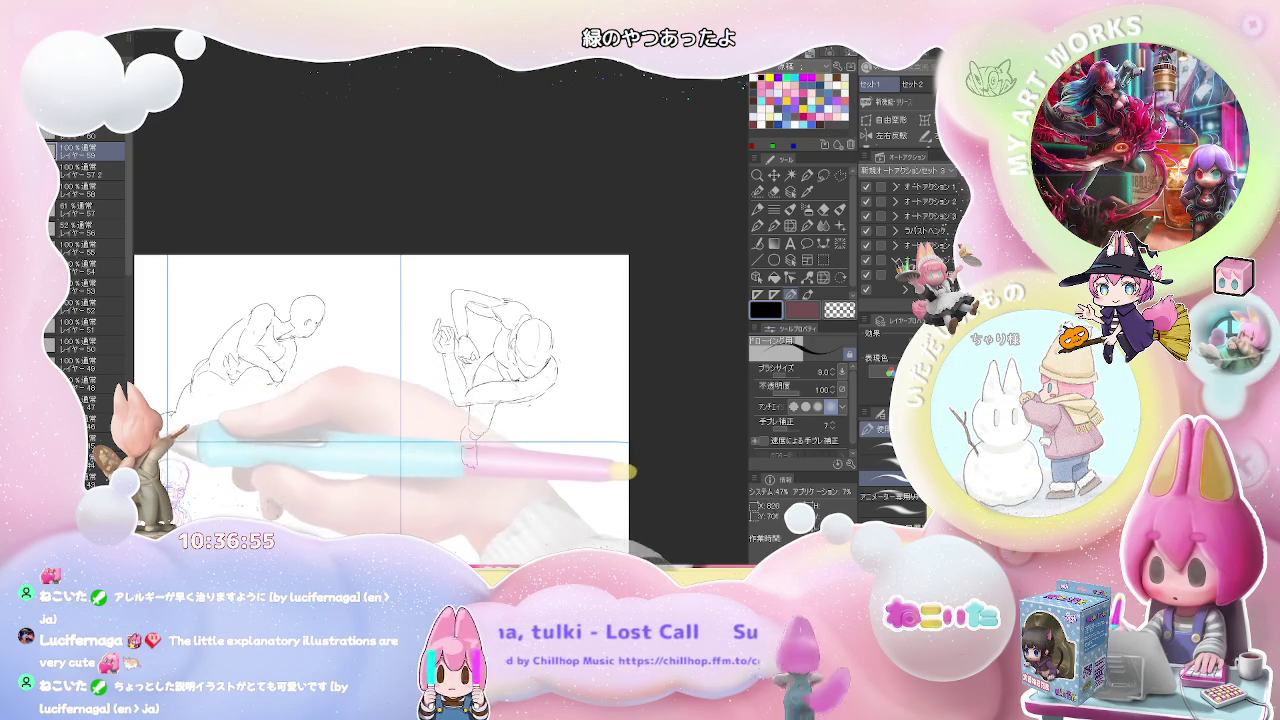
{"action": "left_click_drag", "start_coordinate": [400, 400], "coordinate": [432, 367]}
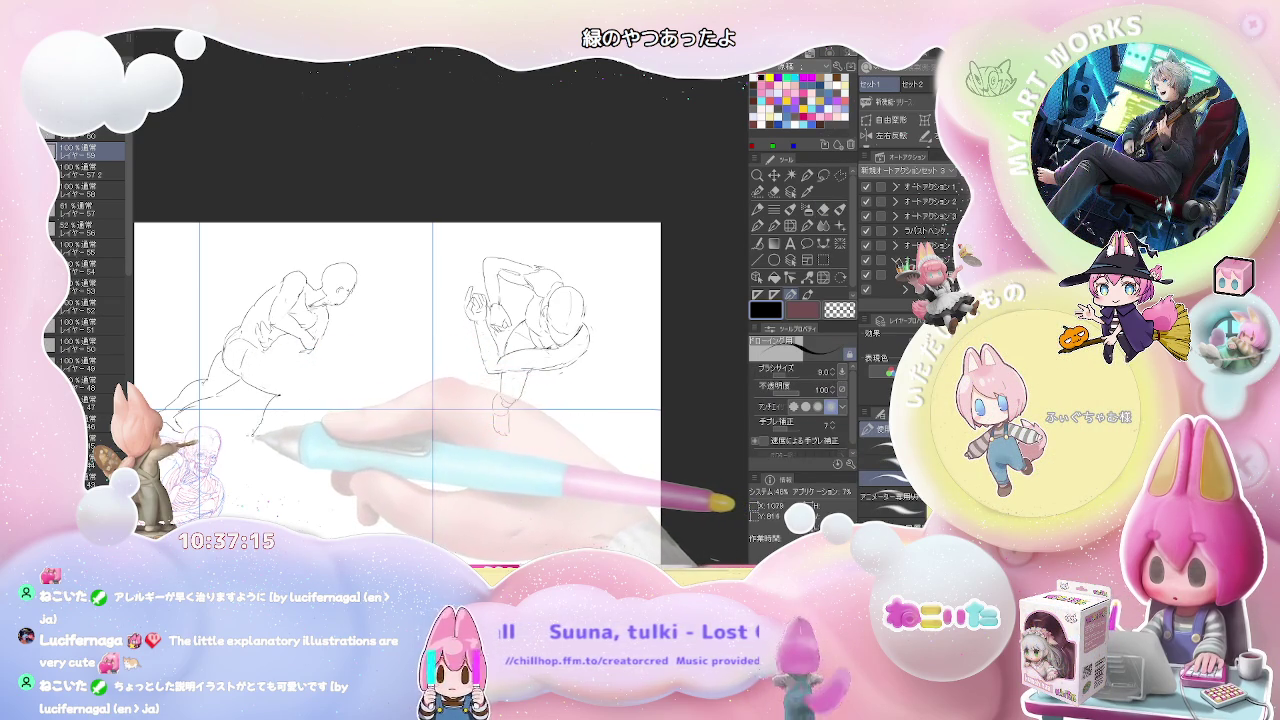
Add a foot to the lower-left figure's leg and a staff line across its hand
{"action": "left_click_drag", "start_coordinate": [262, 440], "coordinate": [285, 452]}
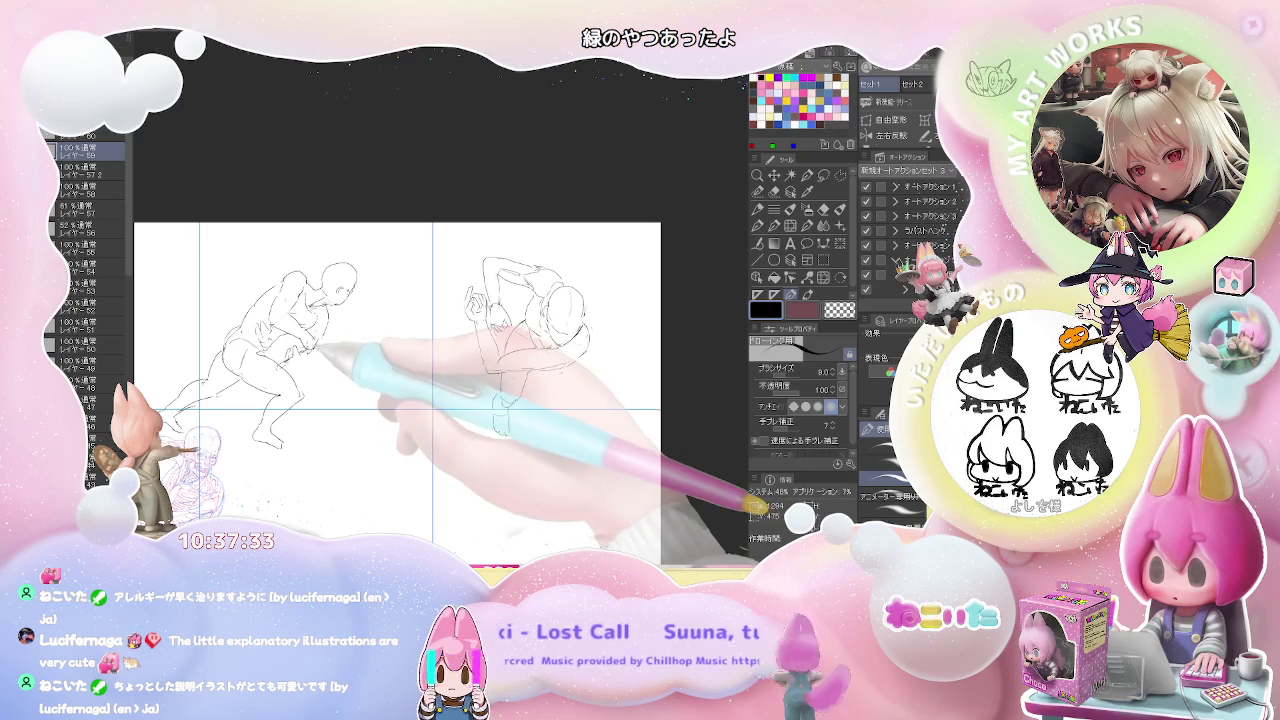
{"action": "key", "text": "e"}
{"action": "key", "text": "p"}
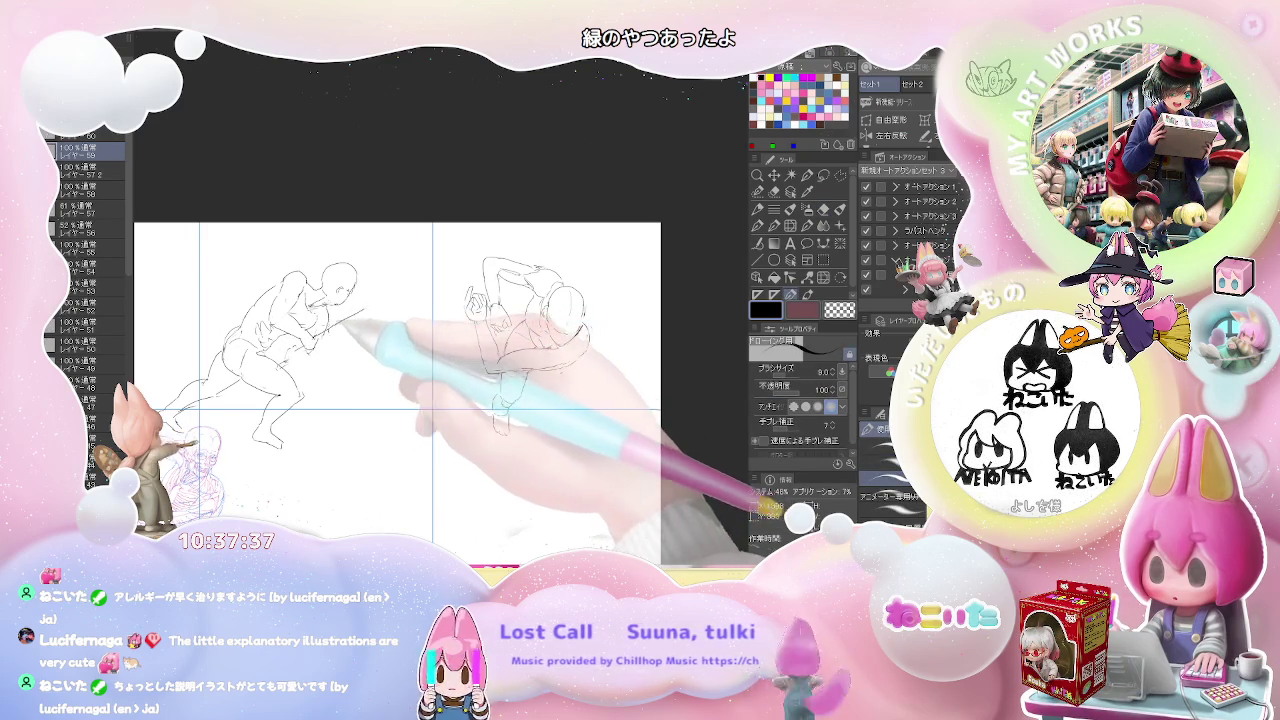
{"action": "left_click_drag", "start_coordinate": [328, 335], "coordinate": [366, 306]}
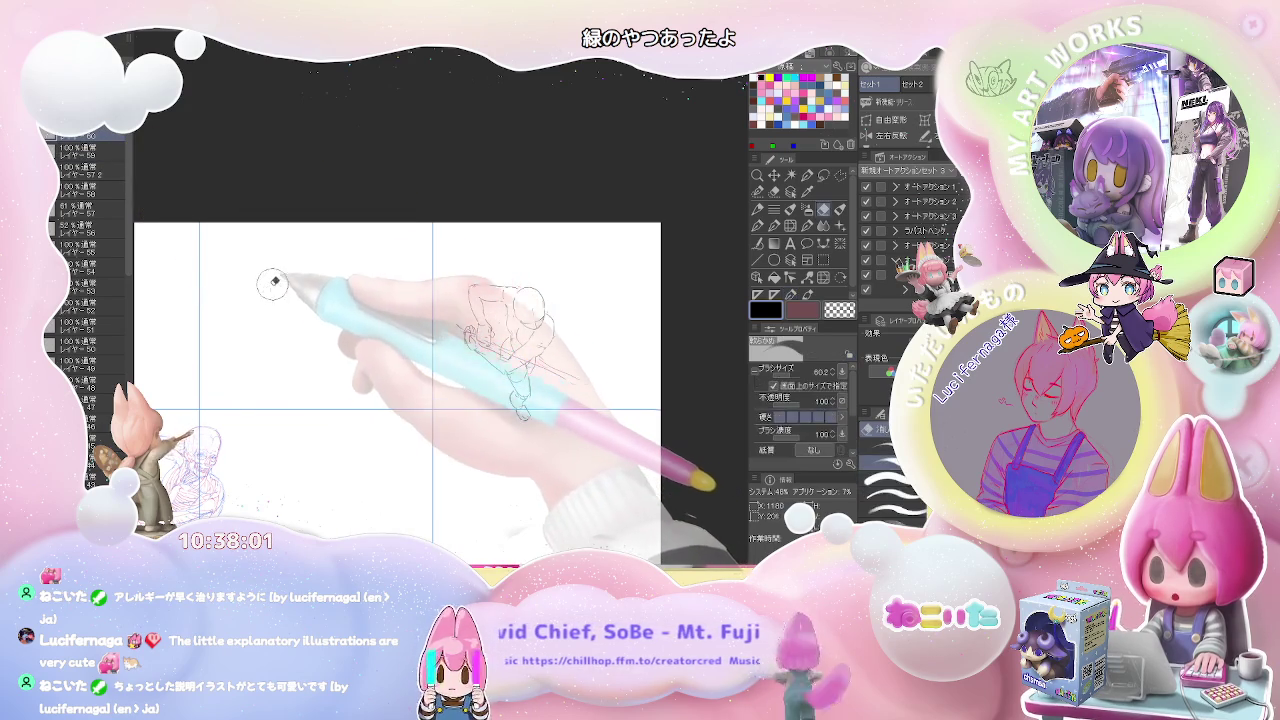
Start the new head with a small loop, redo it, and extend it into jaw and chin
{"action": "left_click_drag", "start_coordinate": [282, 278], "coordinate": [320, 266]}
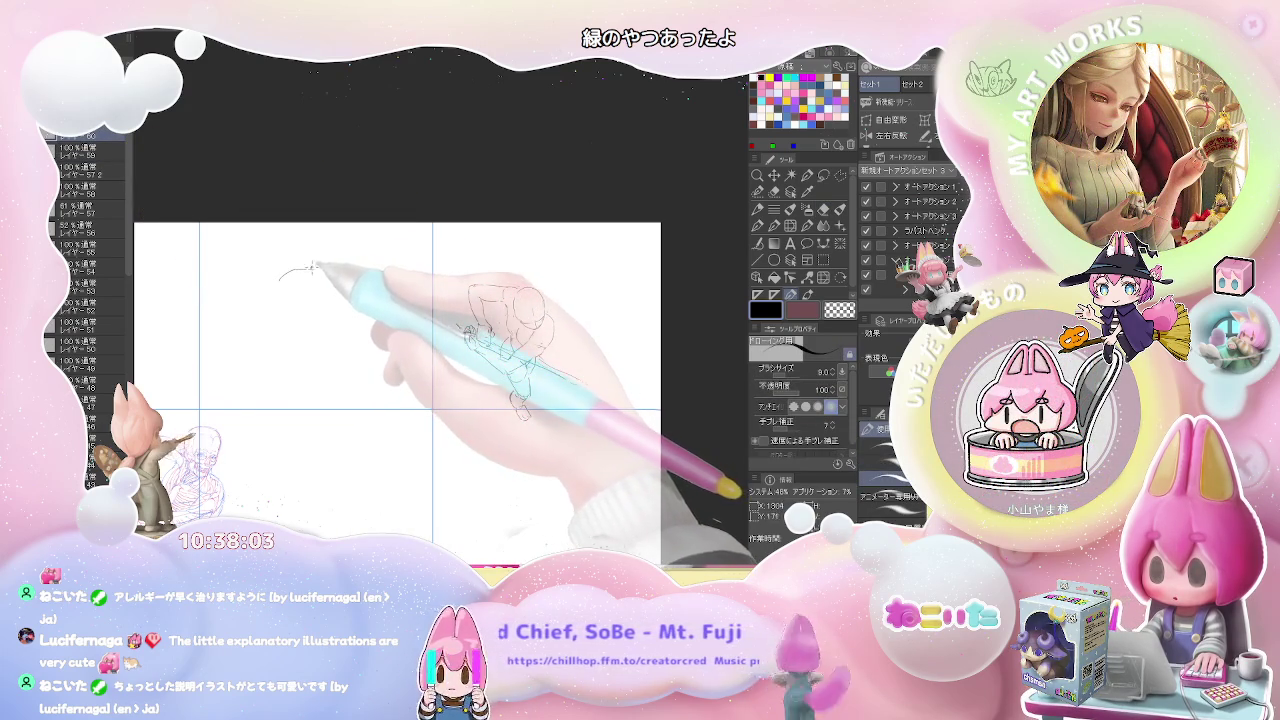
{"action": "key", "text": "e"}
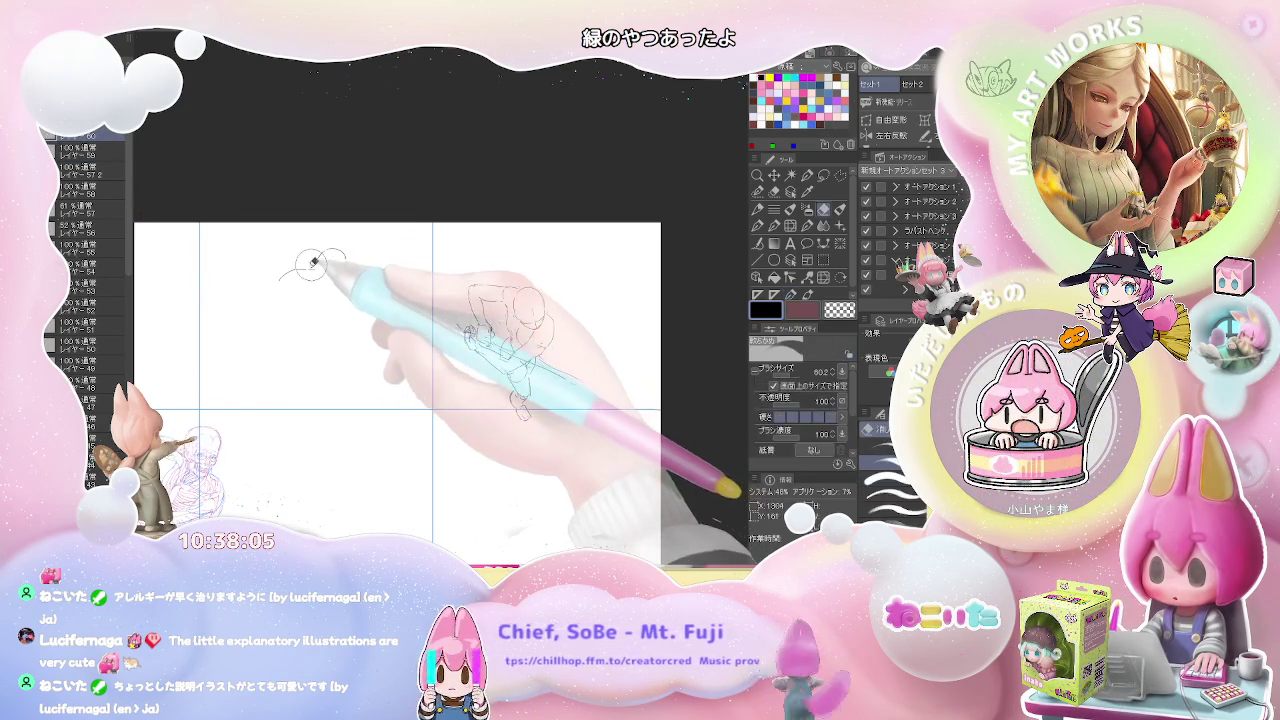
{"action": "key", "text": "p"}
{"action": "key", "text": "ctrl+z"}
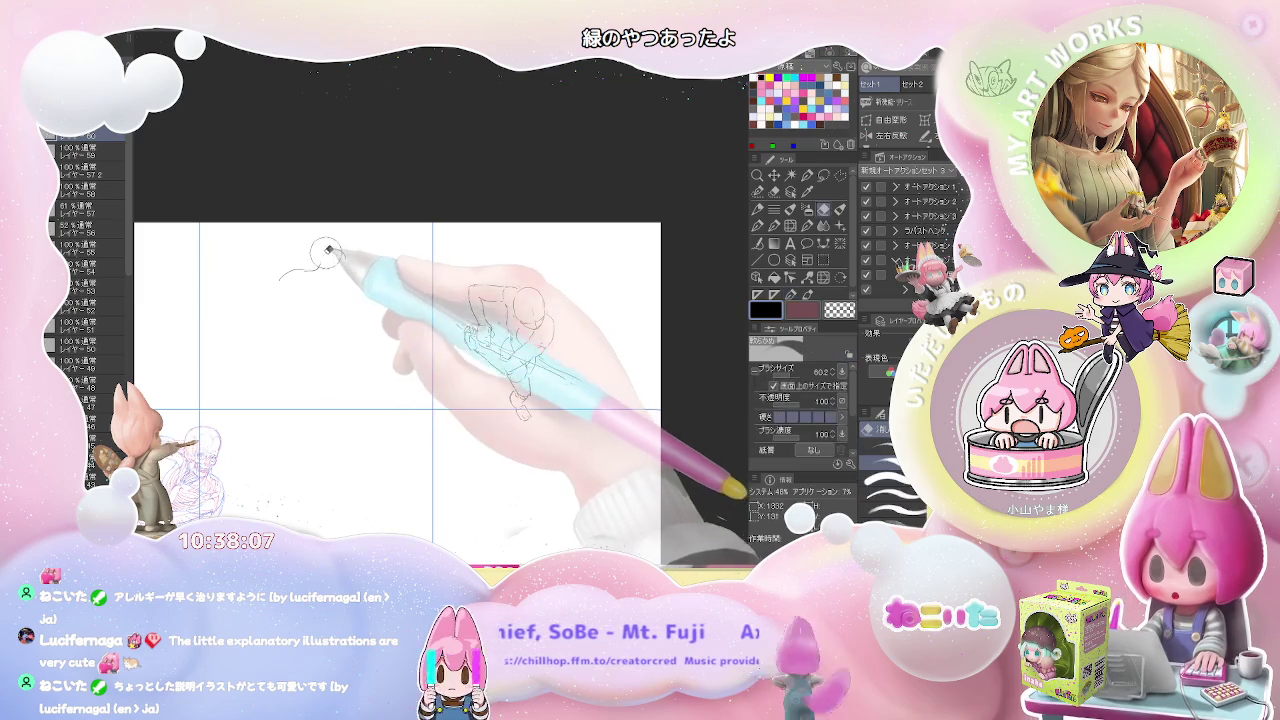
{"action": "left_click_drag", "start_coordinate": [328, 262], "coordinate": [352, 258]}
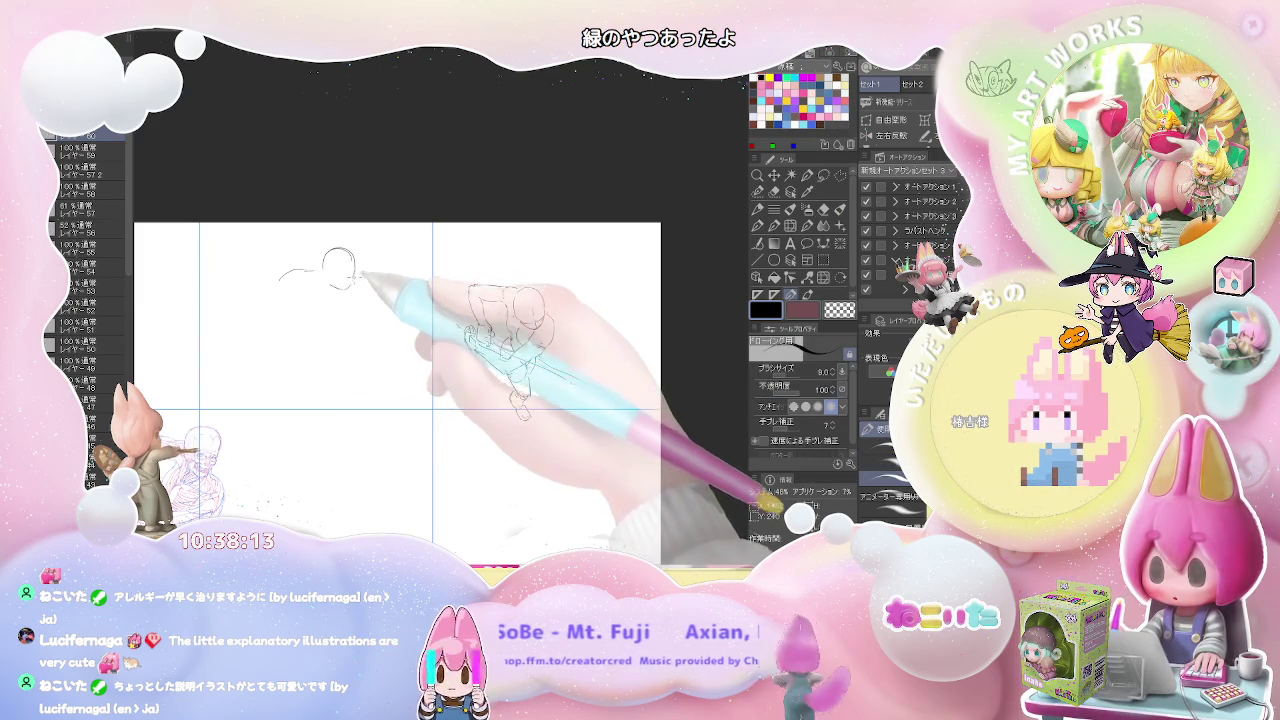
{"action": "left_click_drag", "start_coordinate": [352, 262], "coordinate": [334, 288]}
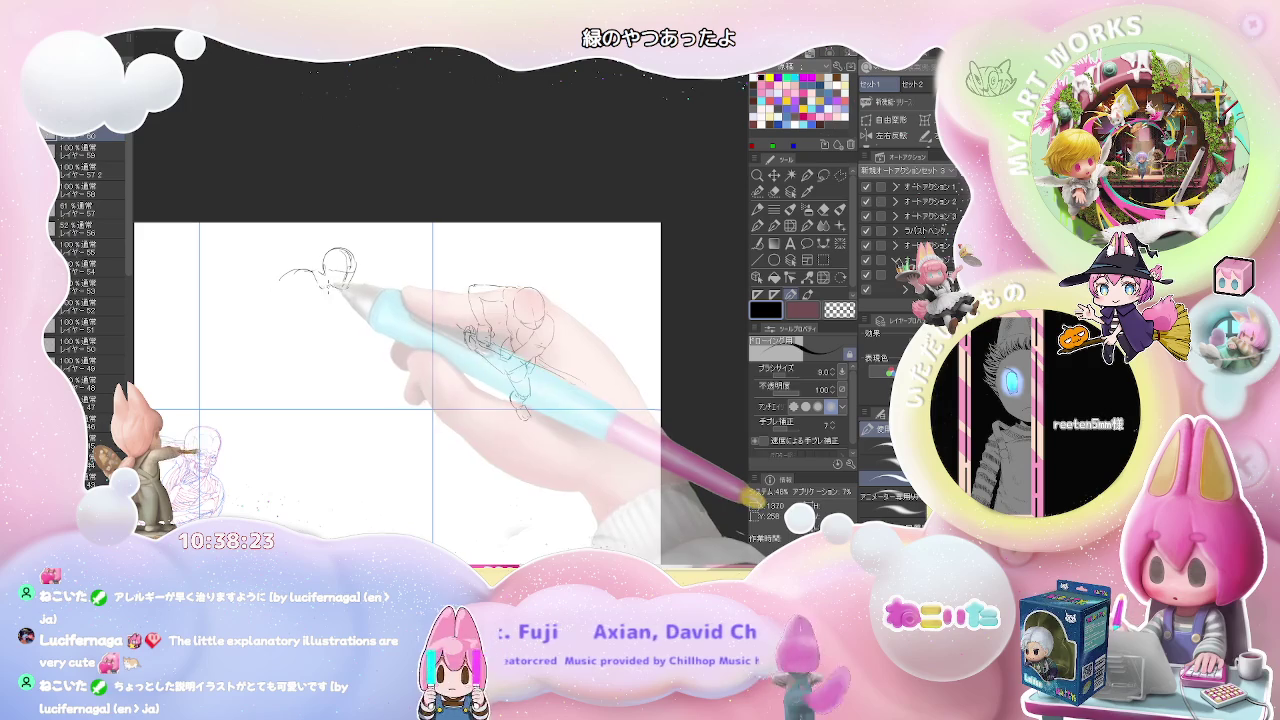
Add the shoulder lines, thin the brush slightly, and sketch the arm and torso
{"action": "key", "text": "e"}
{"action": "key", "text": "p"}
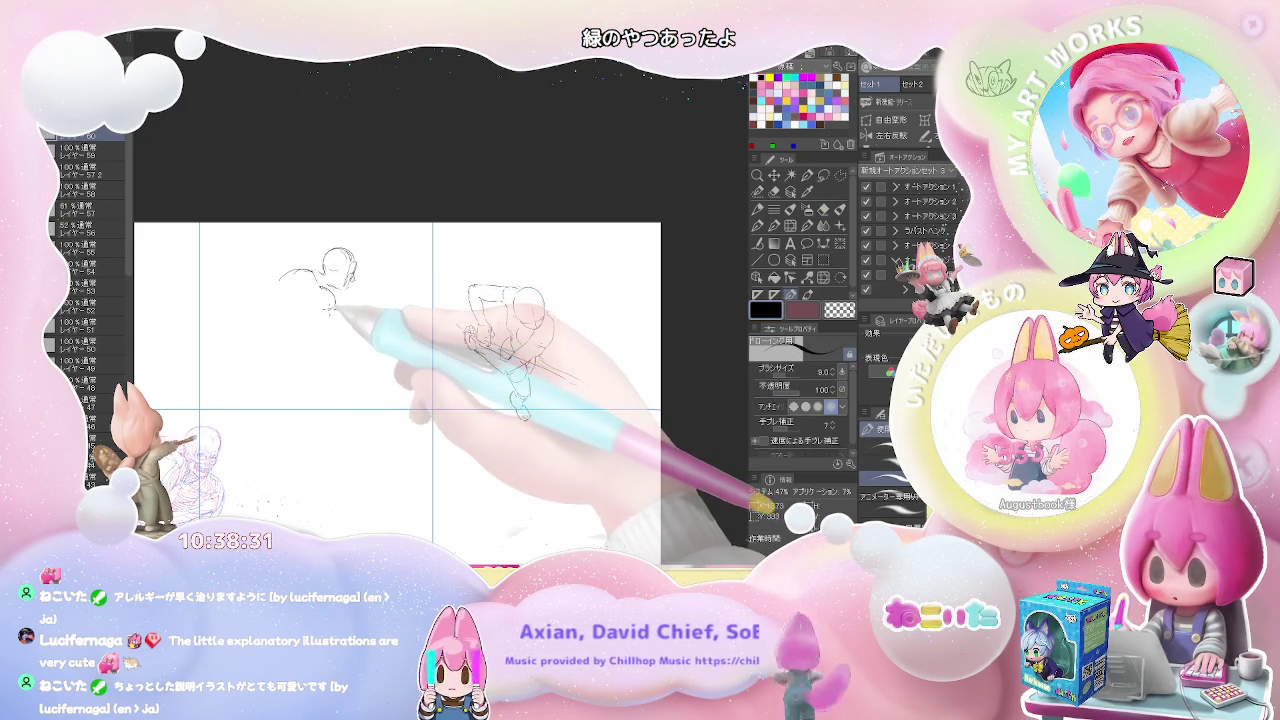
{"action": "mouse_move", "coordinate": [318, 276]}
{"action": "left_mouse_down"}
{"action": "mouse_move", "coordinate": [263, 299]}
{"action": "mouse_move", "coordinate": [255, 322]}
{"action": "left_mouse_up"}
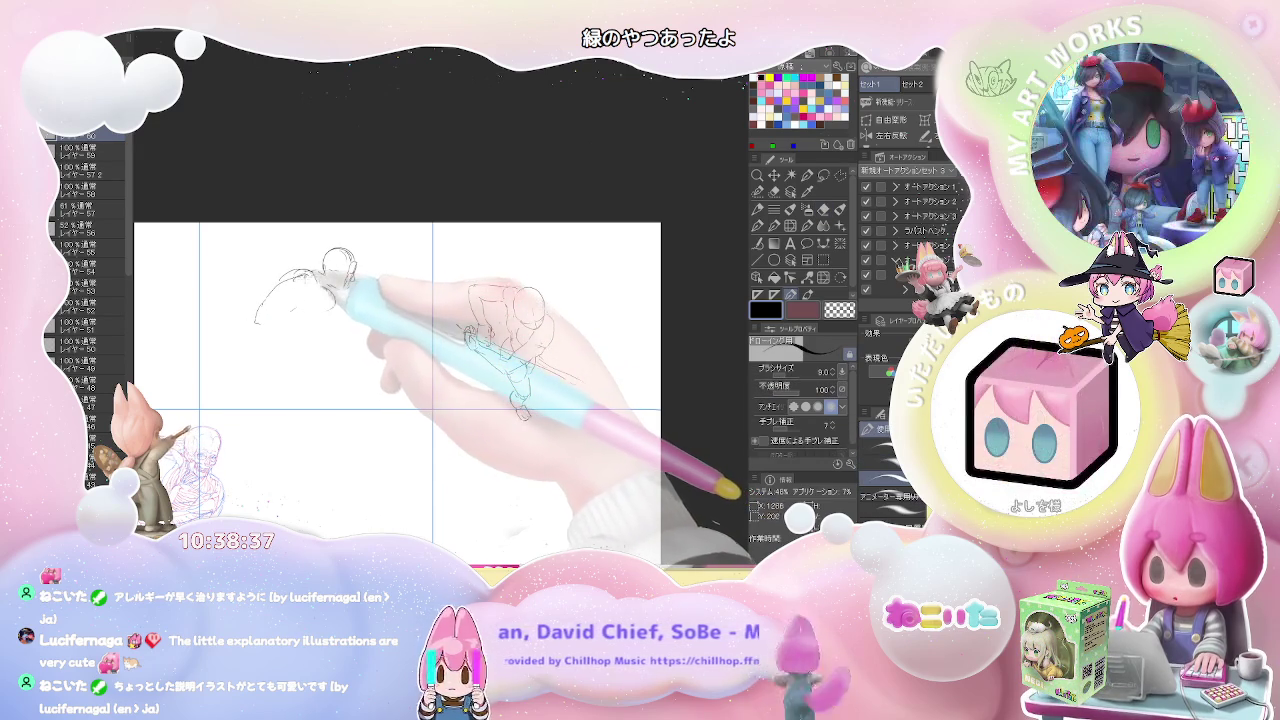
{"action": "left_click_drag", "start_coordinate": [338, 284], "coordinate": [305, 293]}
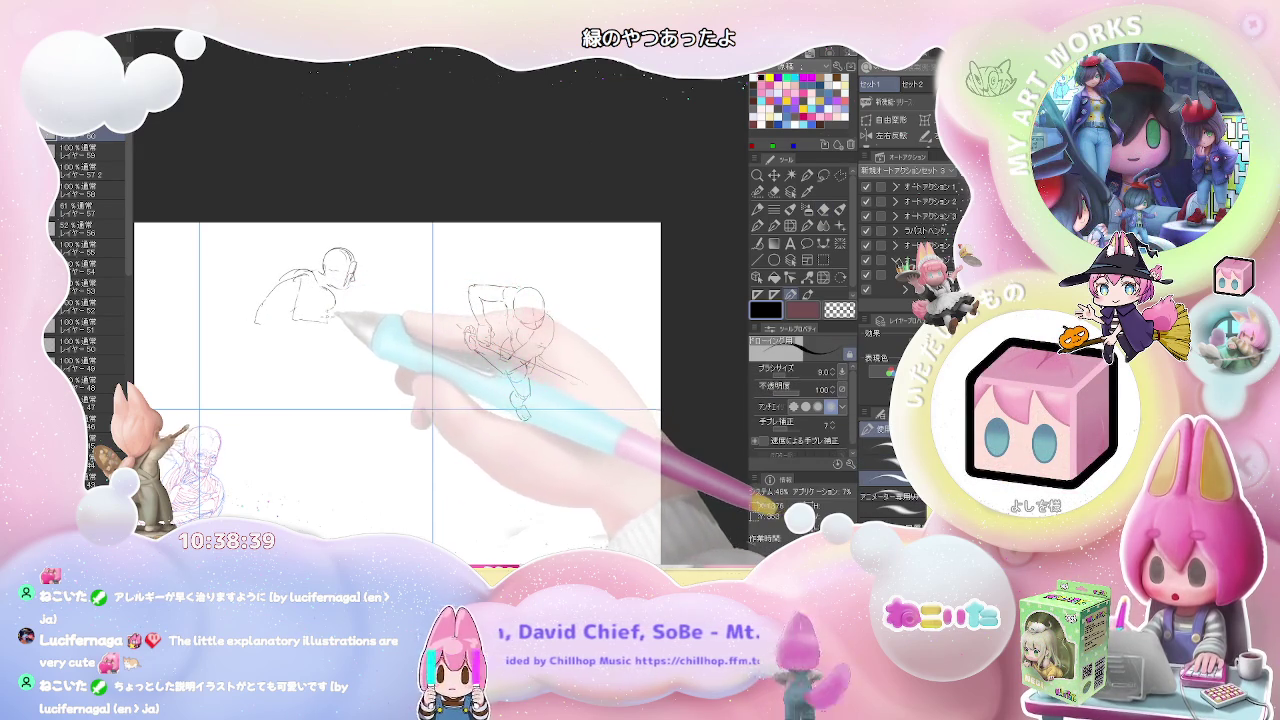
{"action": "key", "text": "bracketleft"}
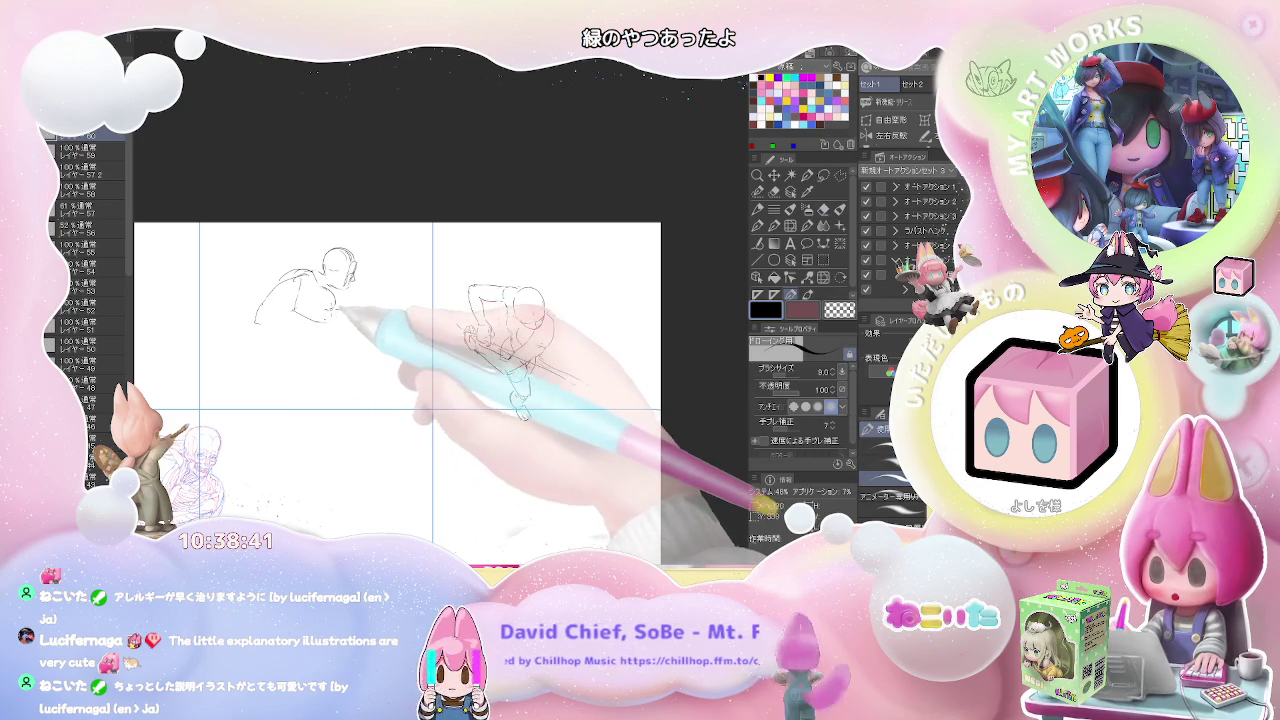
{"action": "left_click_drag", "start_coordinate": [335, 318], "coordinate": [315, 345]}
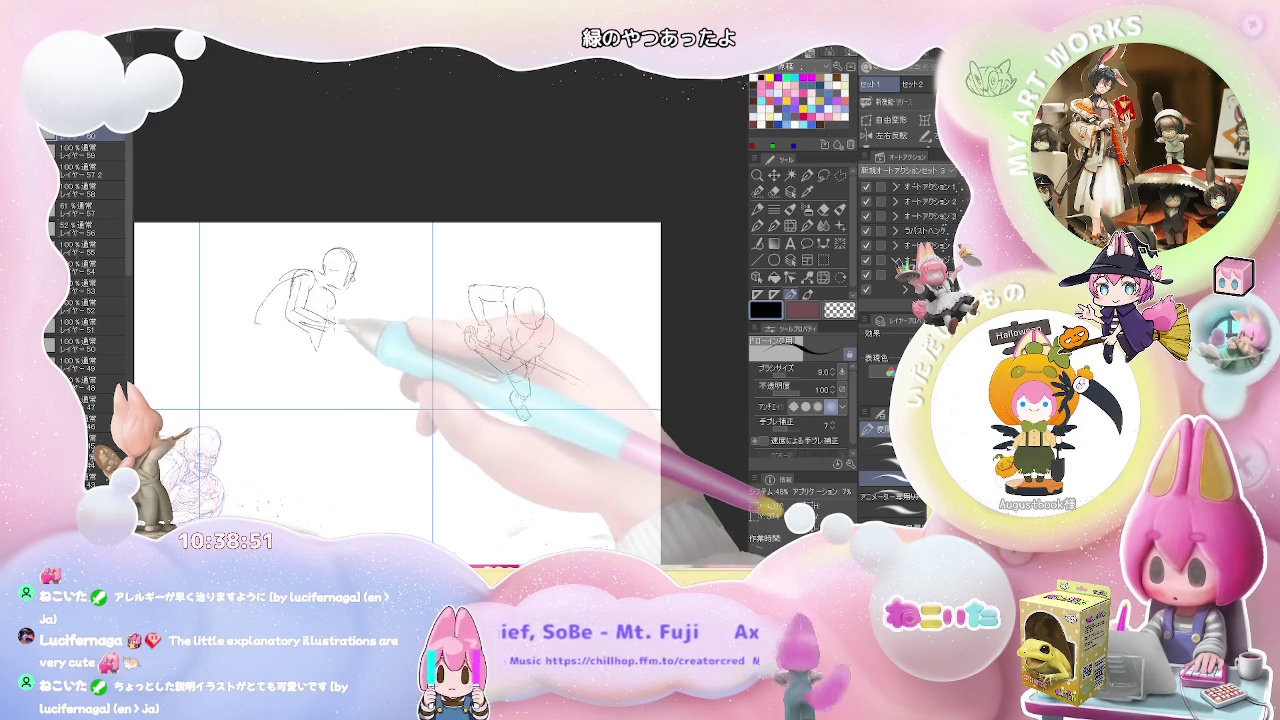
{"action": "key", "text": "e"}
{"action": "key", "text": "p"}
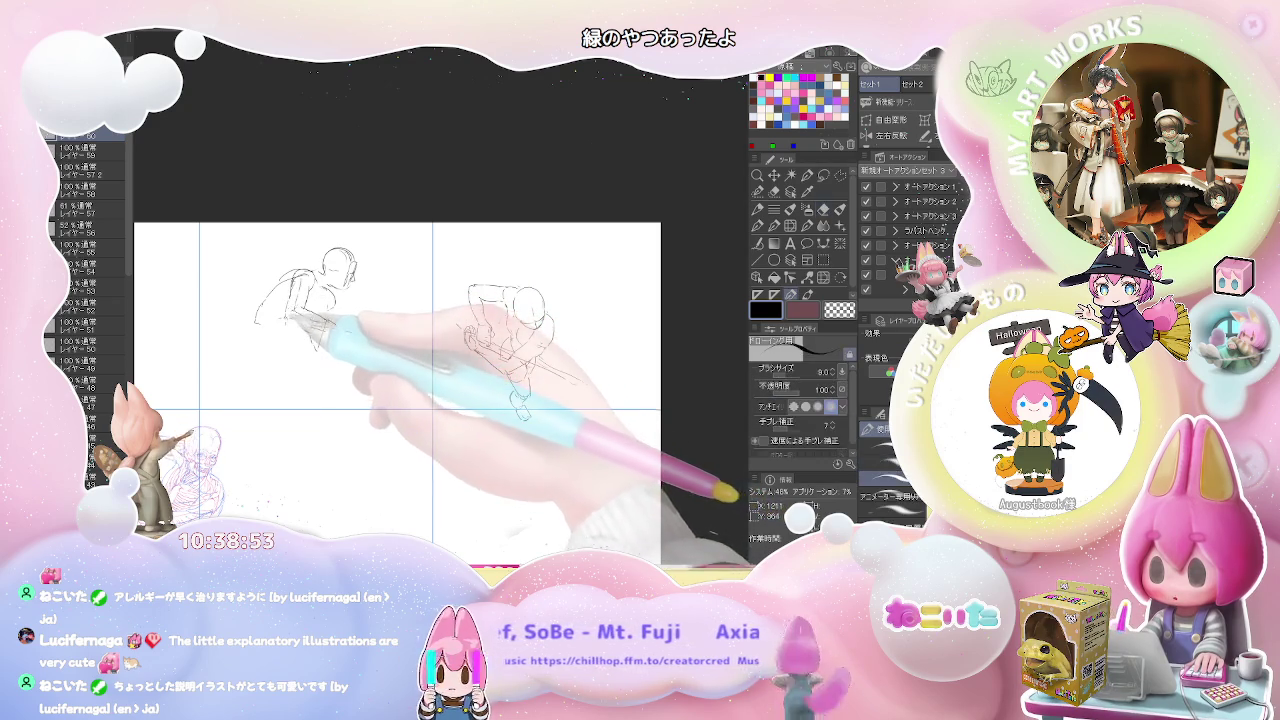
{"action": "mouse_move", "coordinate": [288, 322]}
{"action": "left_mouse_down"}
{"action": "mouse_move", "coordinate": [252, 345]}
{"action": "mouse_move", "coordinate": [250, 375]}
{"action": "left_mouse_up"}
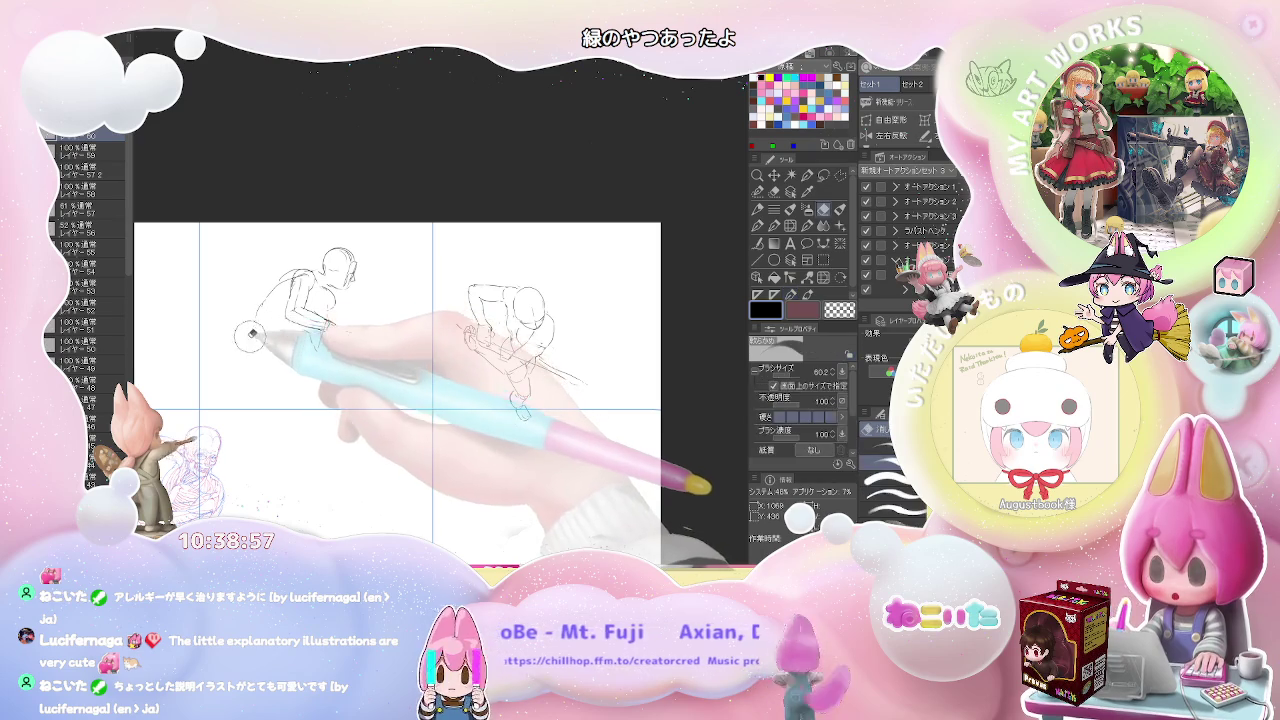
Sketch the figure's lower back, long extended leg, bent lower legs and a torso line
{"action": "left_click_drag", "start_coordinate": [272, 318], "coordinate": [250, 340]}
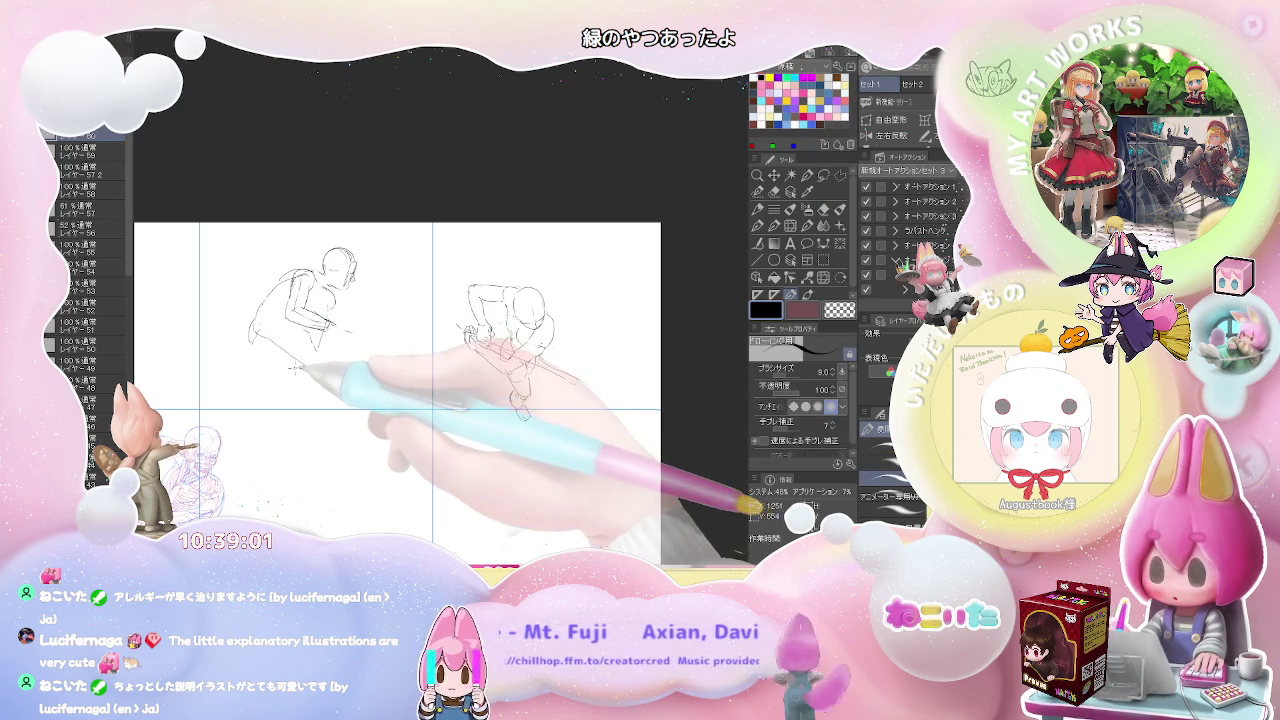
{"action": "left_click_drag", "start_coordinate": [300, 360], "coordinate": [274, 390]}
{"action": "left_click_drag", "start_coordinate": [256, 341], "coordinate": [200, 386]}
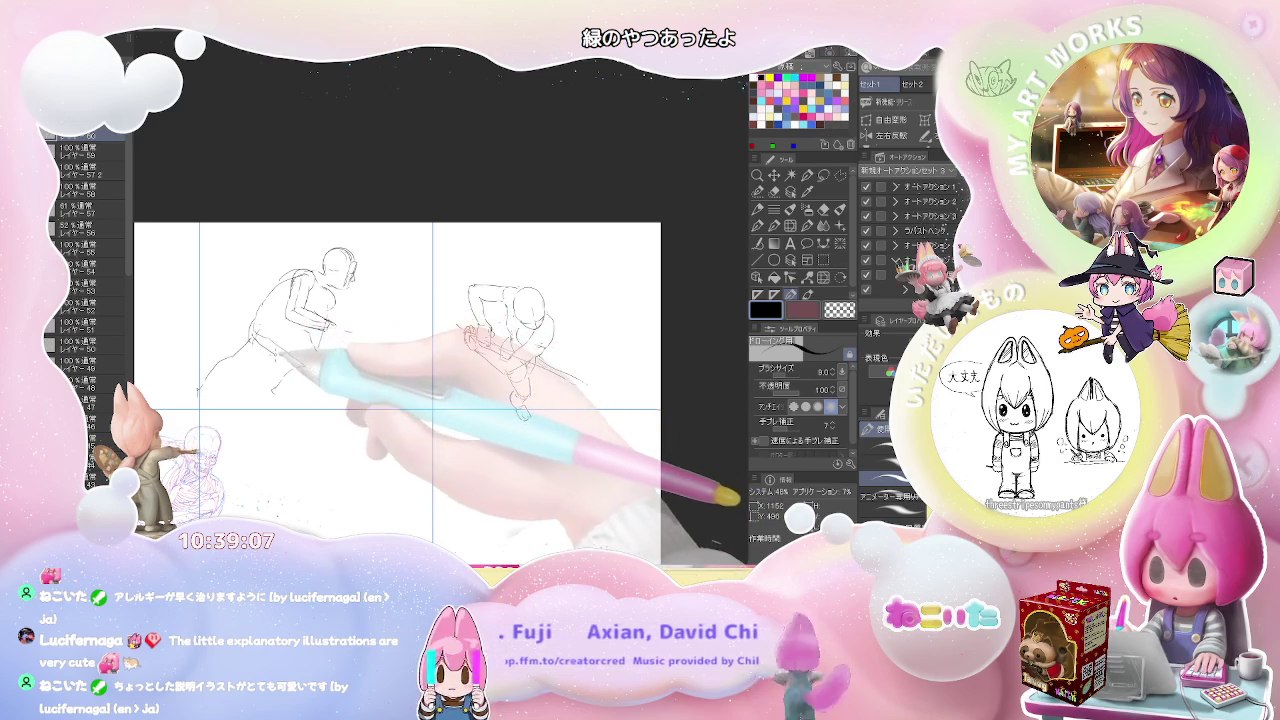
{"action": "left_click_drag", "start_coordinate": [302, 352], "coordinate": [320, 318]}
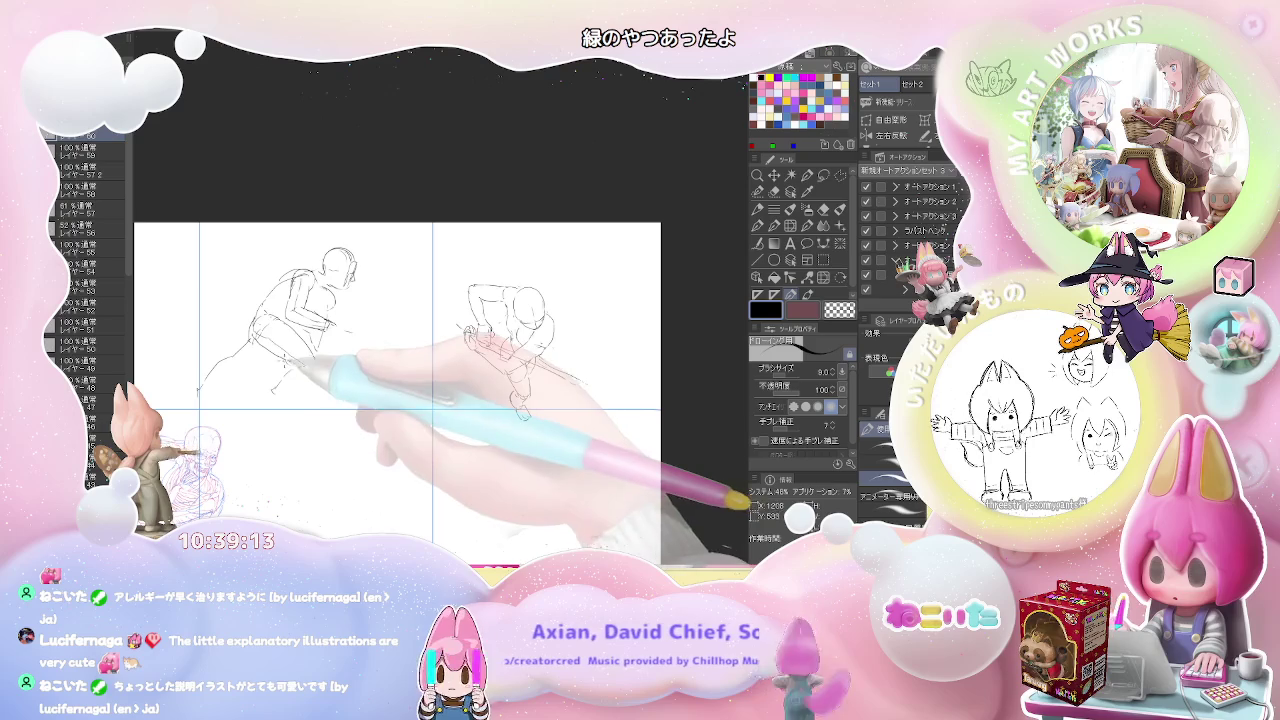
{"action": "mouse_move", "coordinate": [296, 378]}
{"action": "left_mouse_down"}
{"action": "mouse_move", "coordinate": [286, 358]}
{"action": "mouse_move", "coordinate": [268, 402]}
{"action": "mouse_move", "coordinate": [292, 414]}
{"action": "left_mouse_up"}
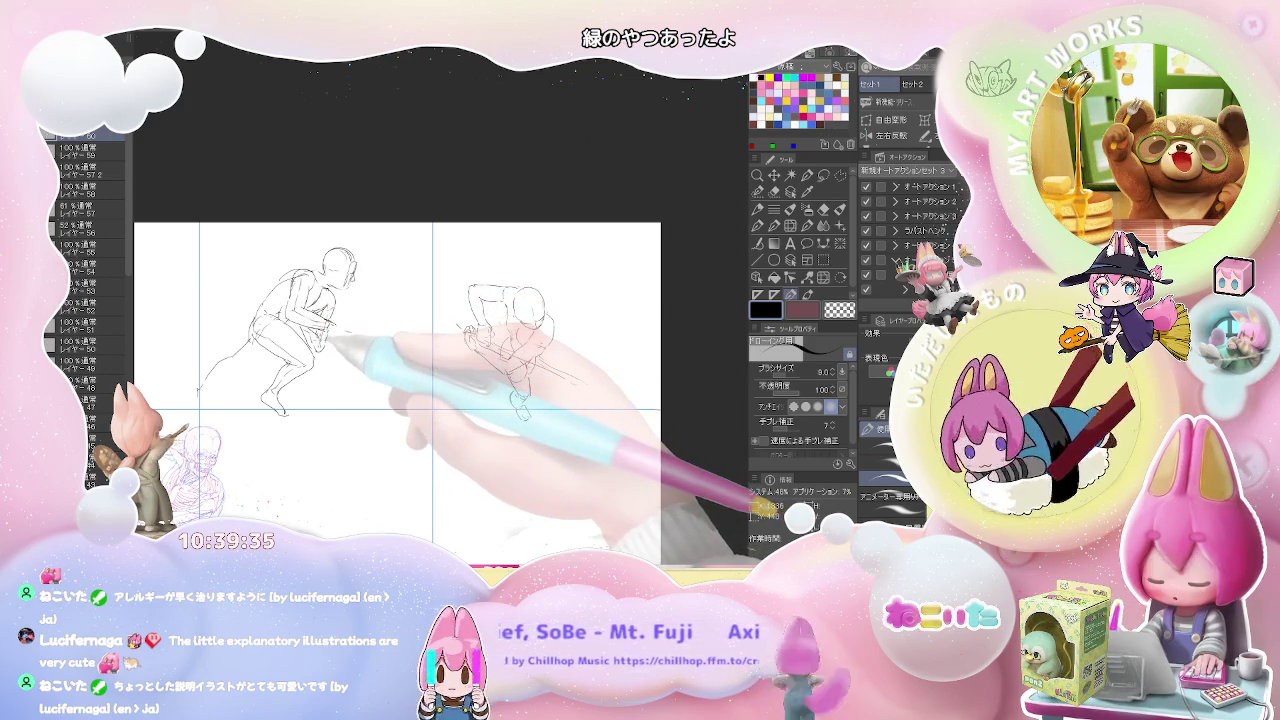
{"action": "key", "text": "b"}
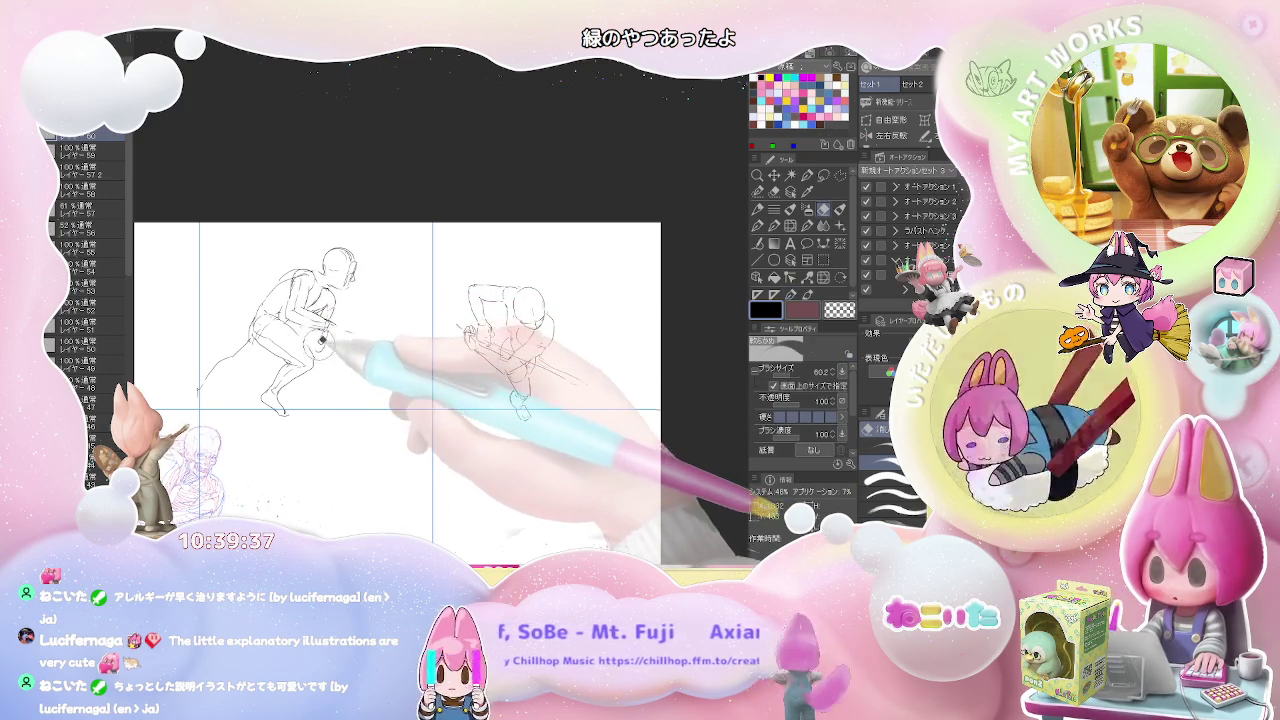
{"action": "key", "text": "p"}
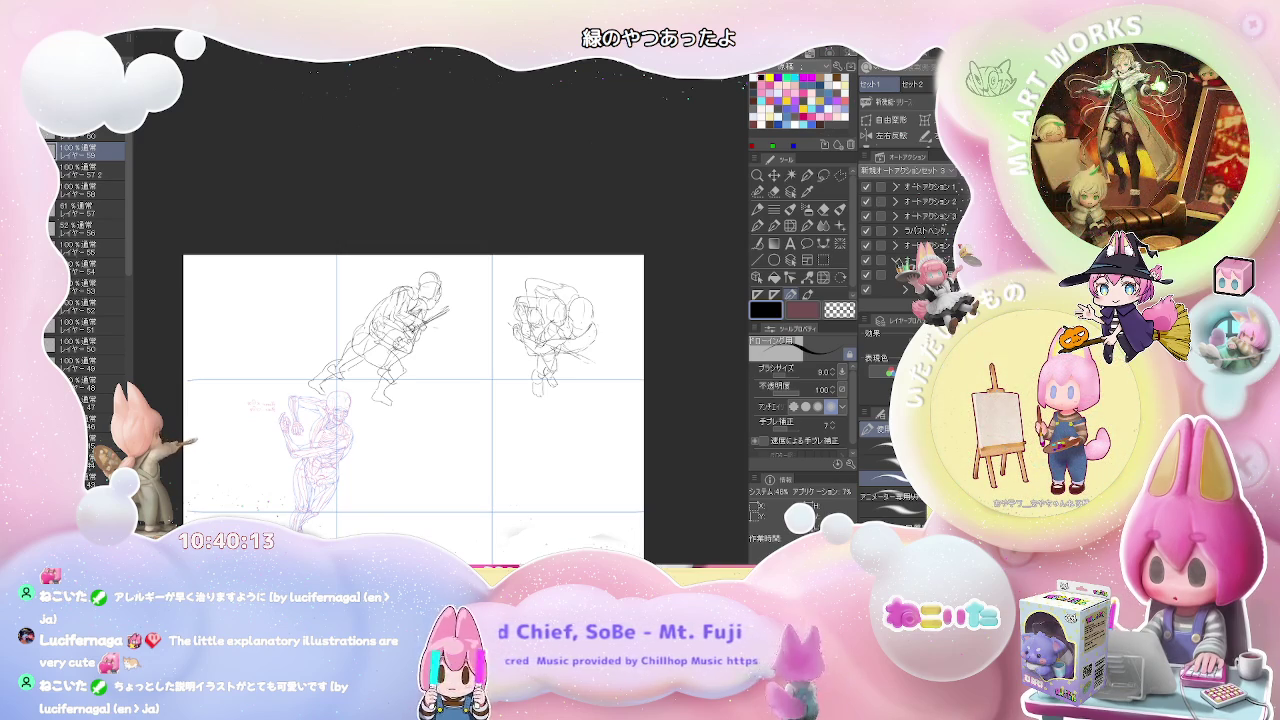
Frame the panel and draw a small head circle with a curve down from it
{"action": "scroll", "coordinate": [225, 300], "scroll_direction": "up", "scroll_amount": 3}
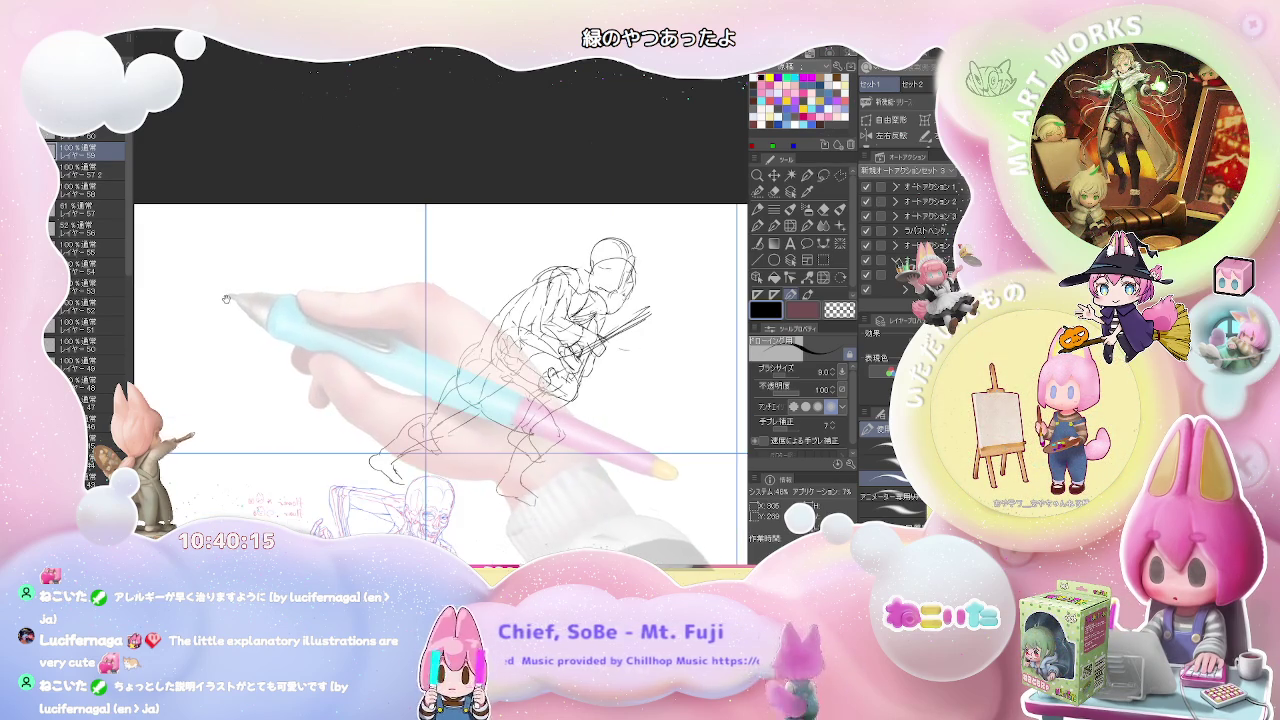
{"action": "left_click_drag", "start_coordinate": [226, 298], "coordinate": [240, 298]}
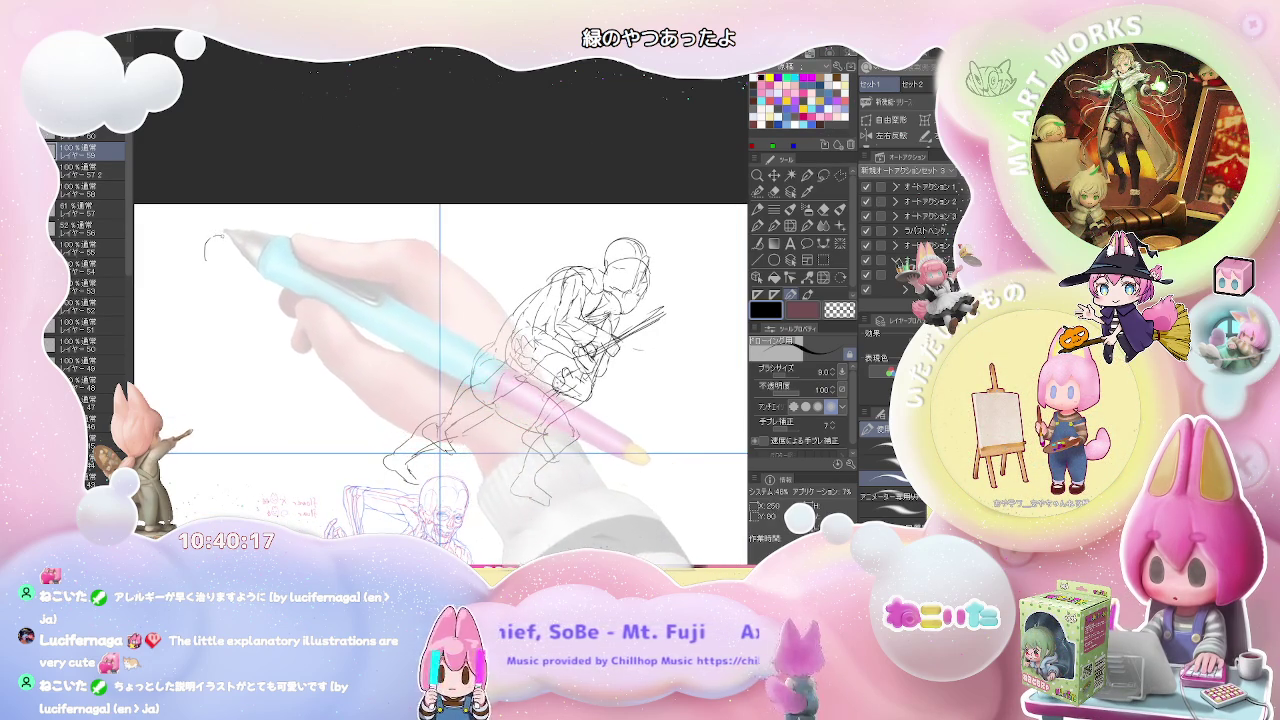
{"action": "mouse_move", "coordinate": [220, 238]}
{"action": "left_mouse_down"}
{"action": "mouse_move", "coordinate": [220, 269]}
{"action": "mouse_move", "coordinate": [234, 271]}
{"action": "left_mouse_up"}
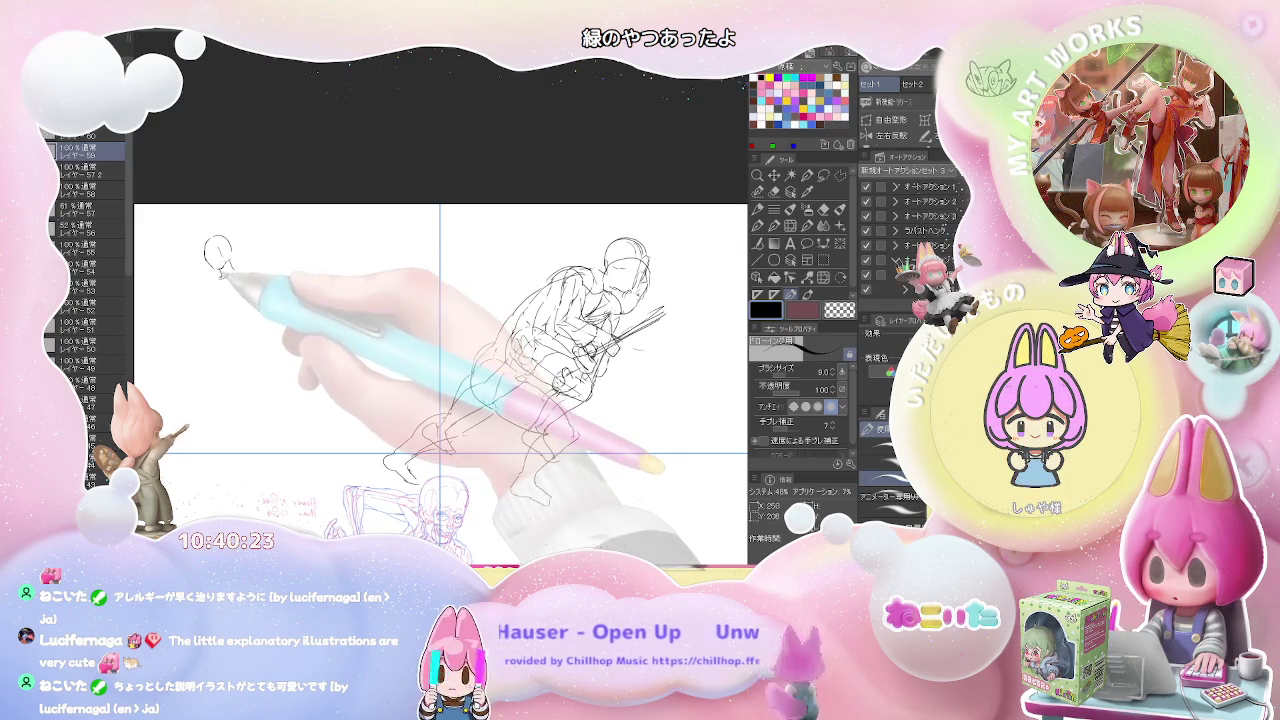
{"action": "key", "text": "e"}
{"action": "key", "text": "p"}
{"action": "left_click_drag", "start_coordinate": [212, 283], "coordinate": [207, 316]}
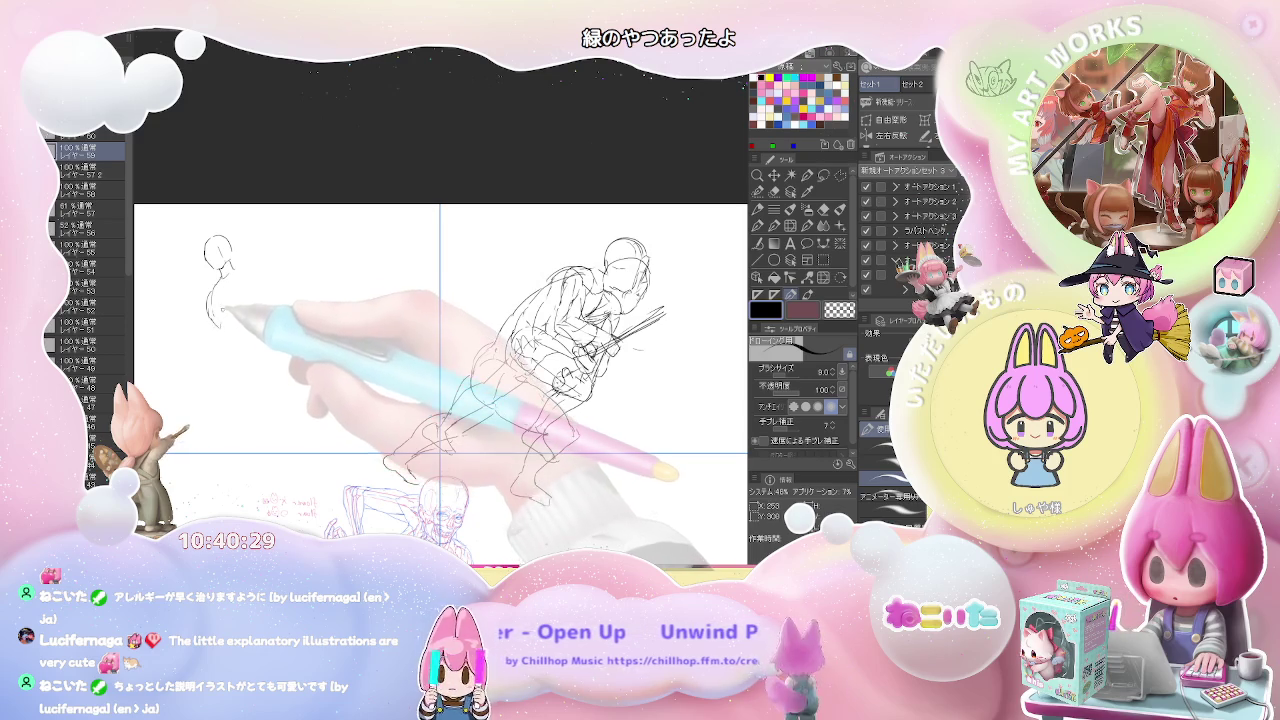
{"action": "left_click_drag", "start_coordinate": [212, 318], "coordinate": [220, 330]}
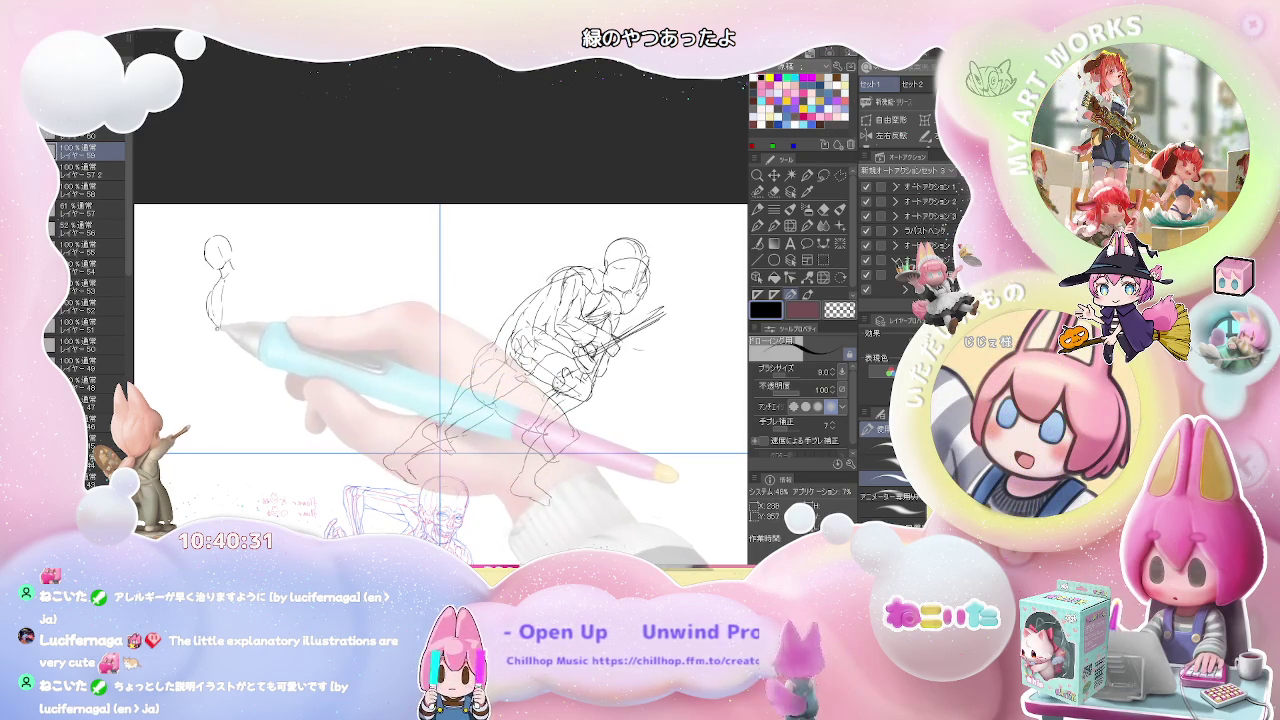
Extend the small figure's body, add hip curves and hand detail, and a long staff through the hand
{"action": "left_click_drag", "start_coordinate": [230, 369], "coordinate": [268, 432]}
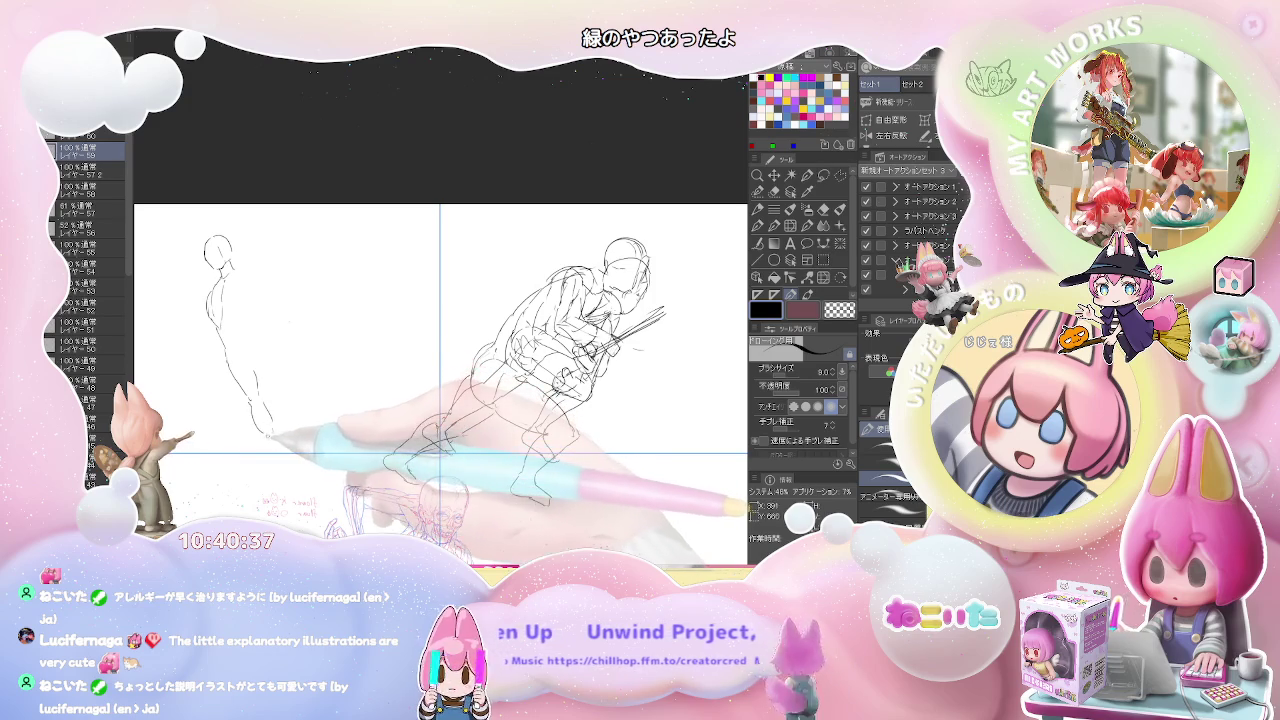
{"action": "left_click_drag", "start_coordinate": [268, 436], "coordinate": [278, 450]}
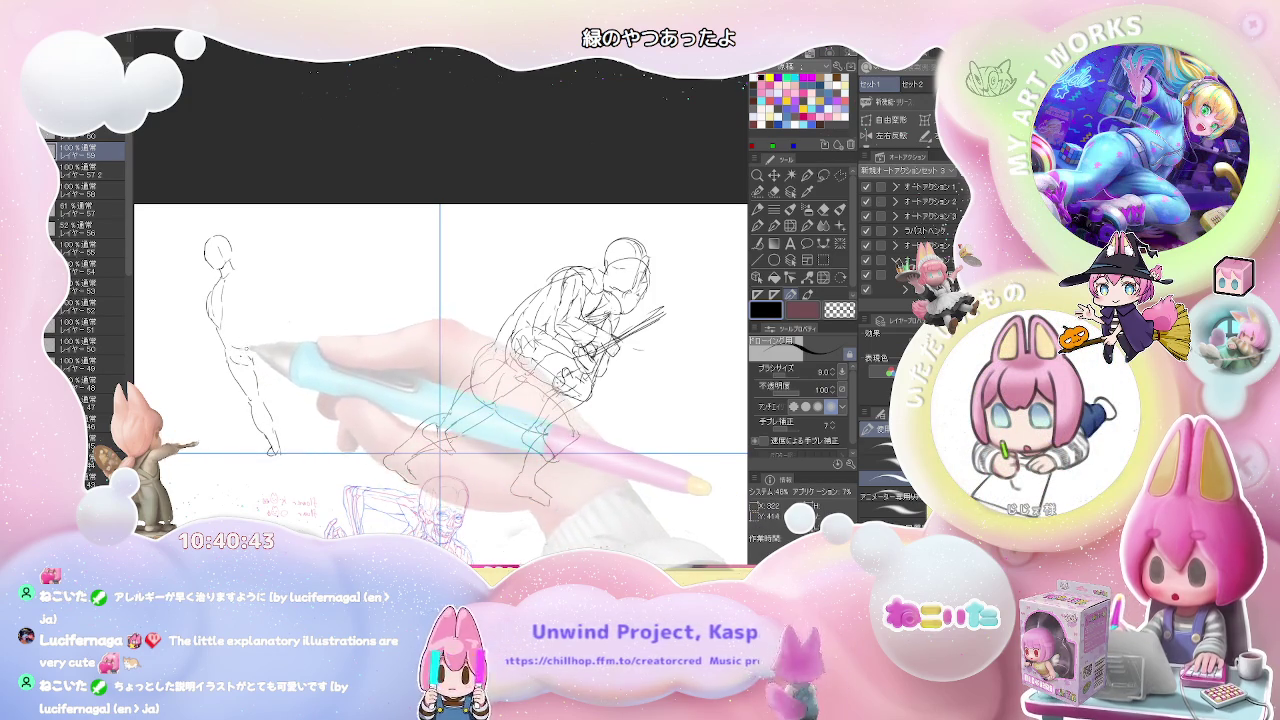
{"action": "mouse_move", "coordinate": [245, 352]}
{"action": "left_mouse_down"}
{"action": "mouse_move", "coordinate": [258, 366]}
{"action": "mouse_move", "coordinate": [282, 346]}
{"action": "left_mouse_up"}
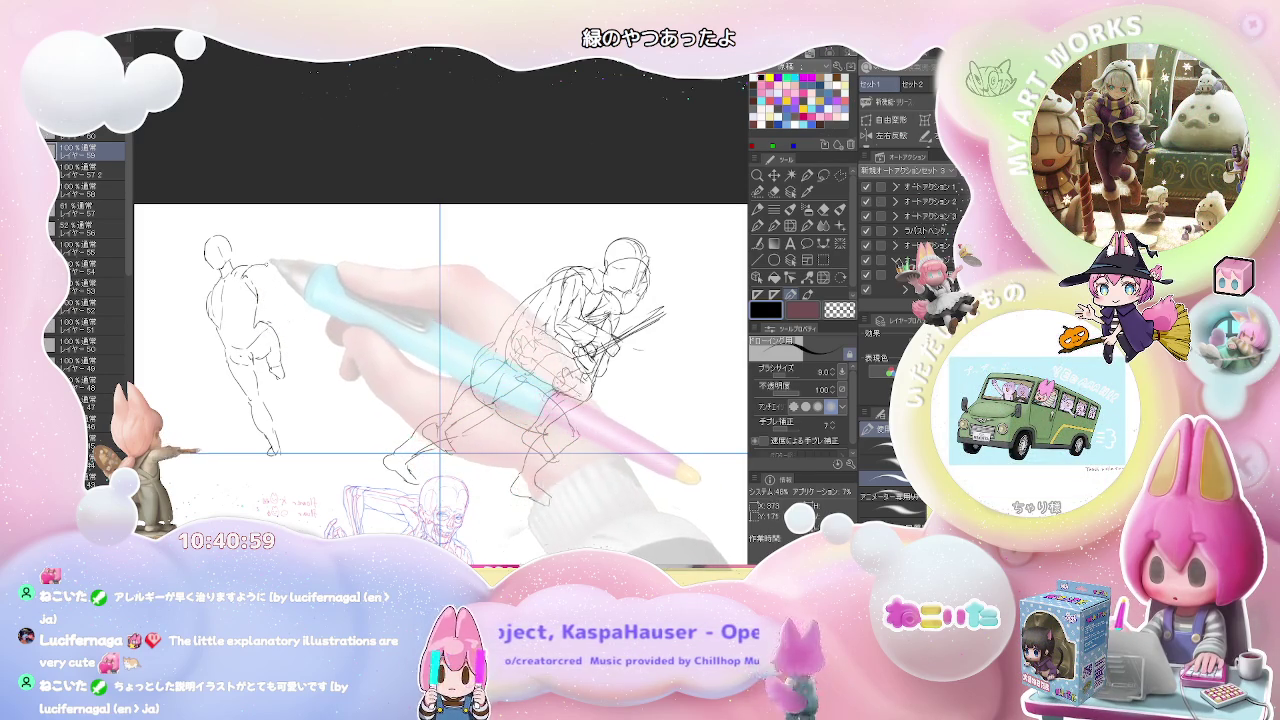
{"action": "left_click_drag", "start_coordinate": [284, 262], "coordinate": [294, 272]}
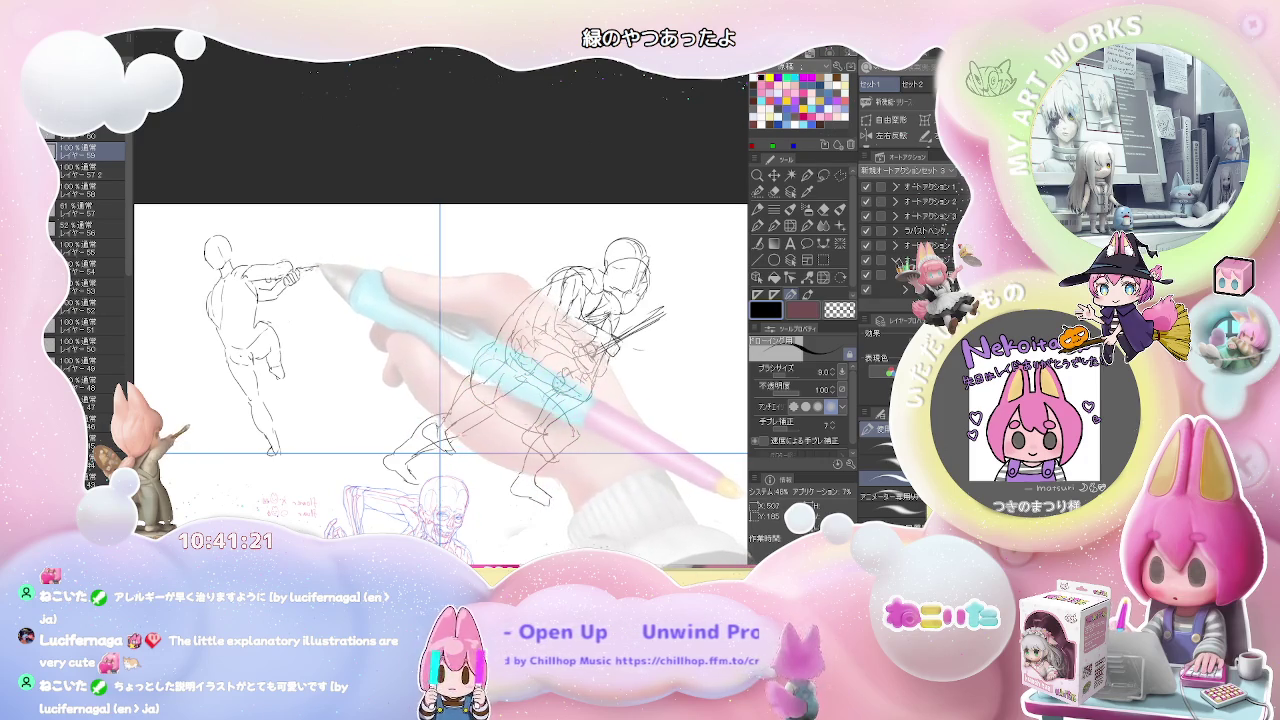
{"action": "left_click_drag", "start_coordinate": [318, 268], "coordinate": [162, 300]}
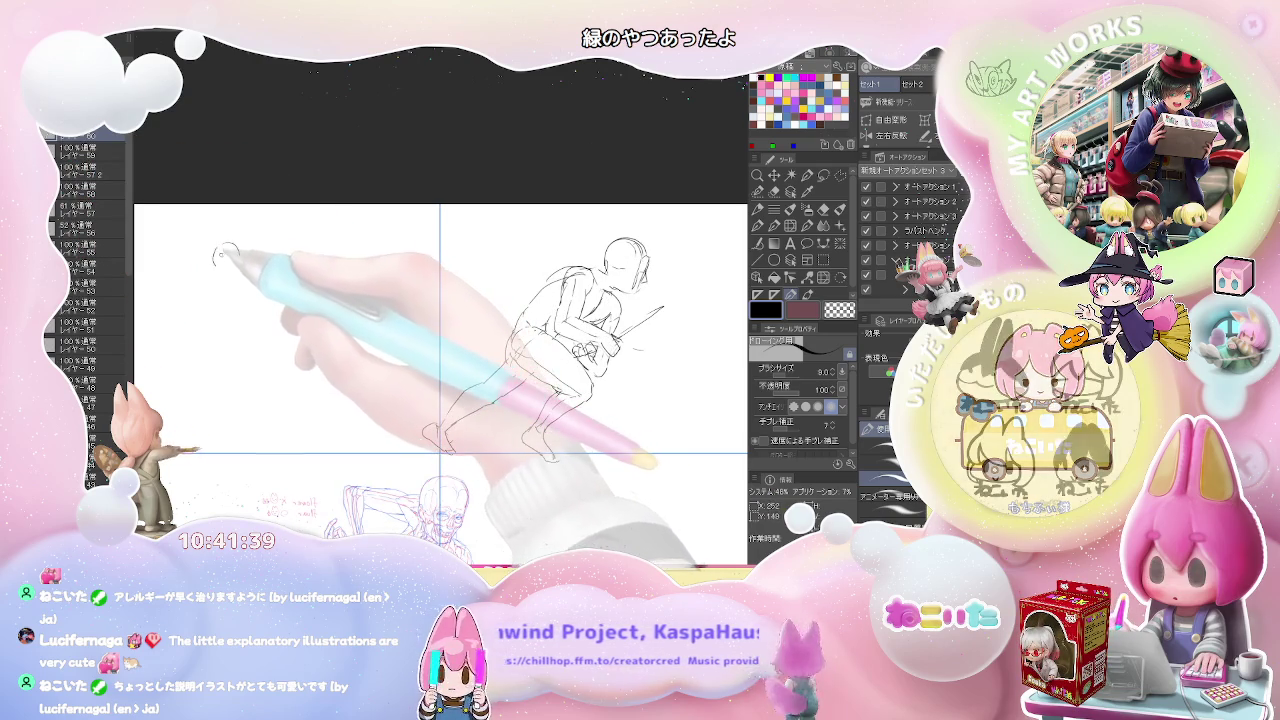
Pencil a new stick figure: head circle, outstretched arms, torso, legs and feet
{"action": "mouse_move", "coordinate": [219, 261]}
{"action": "left_mouse_down"}
{"action": "mouse_move", "coordinate": [234, 268]}
{"action": "mouse_move", "coordinate": [252, 328]}
{"action": "left_mouse_up"}
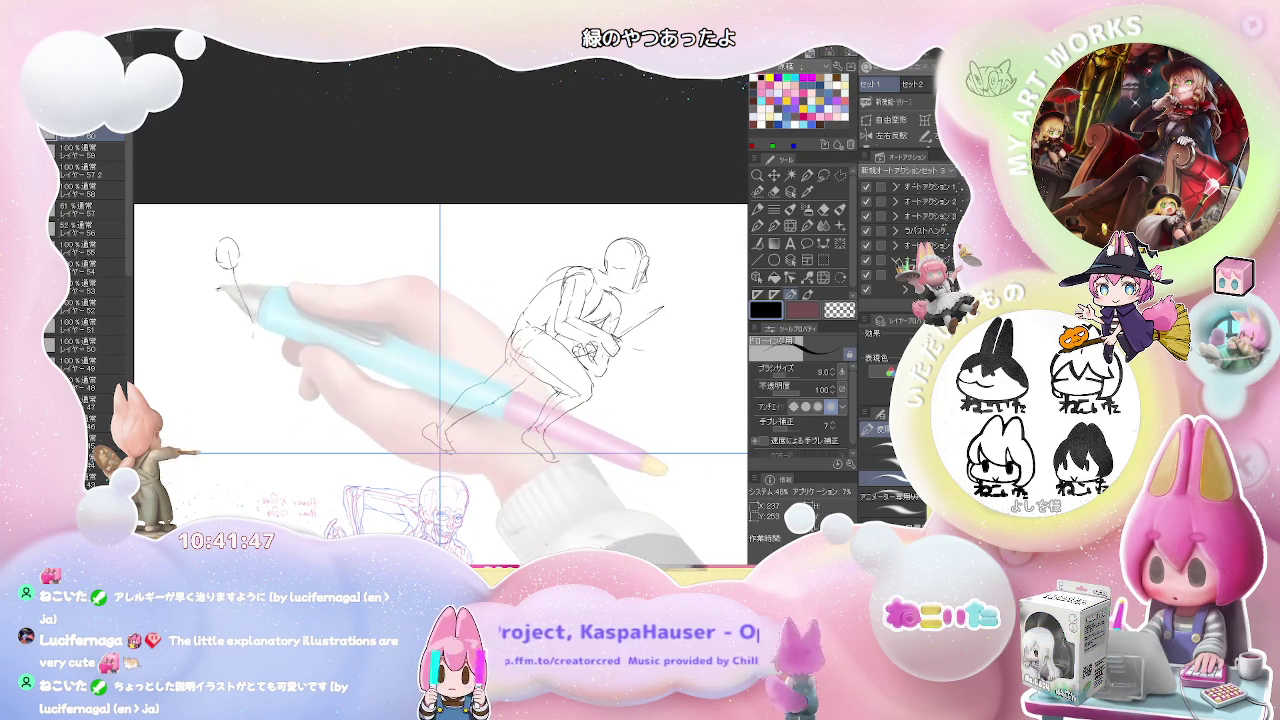
{"action": "mouse_move", "coordinate": [232, 270]}
{"action": "left_mouse_down"}
{"action": "mouse_move", "coordinate": [287, 273]}
{"action": "mouse_move", "coordinate": [216, 290]}
{"action": "left_mouse_up"}
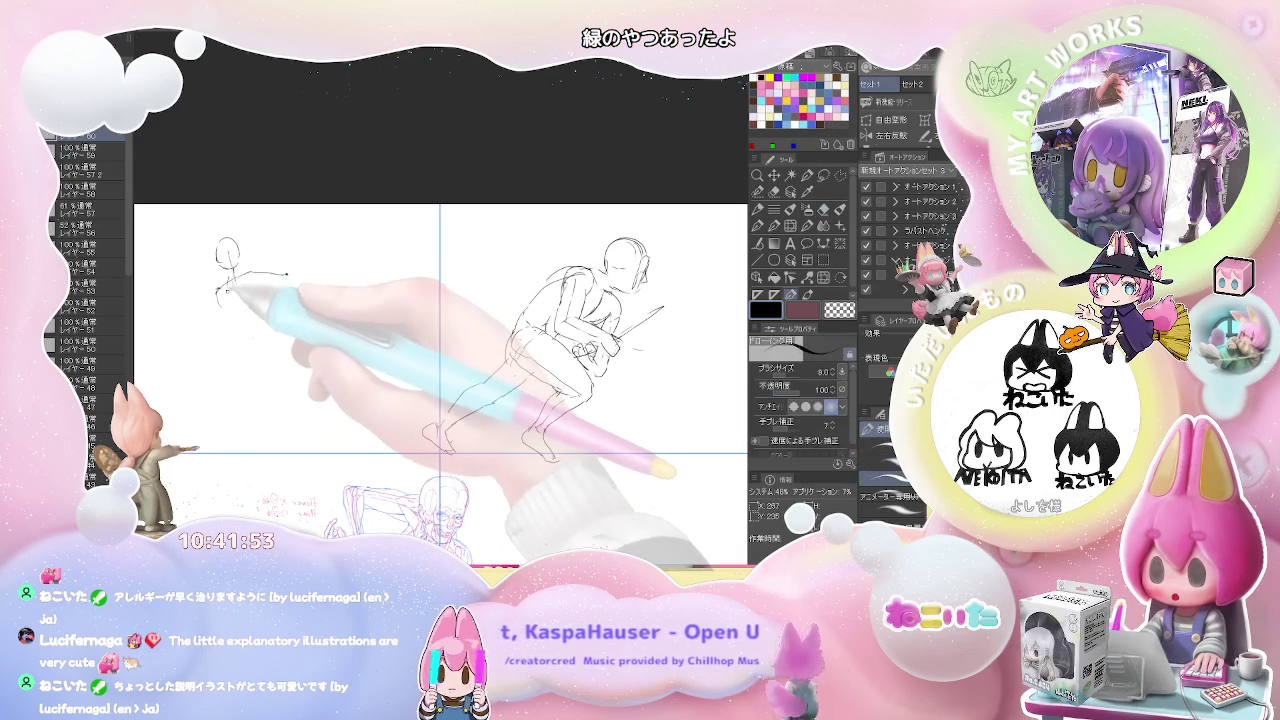
{"action": "mouse_move", "coordinate": [226, 285]}
{"action": "left_mouse_down"}
{"action": "mouse_move", "coordinate": [240, 335]}
{"action": "mouse_move", "coordinate": [262, 344]}
{"action": "left_mouse_up"}
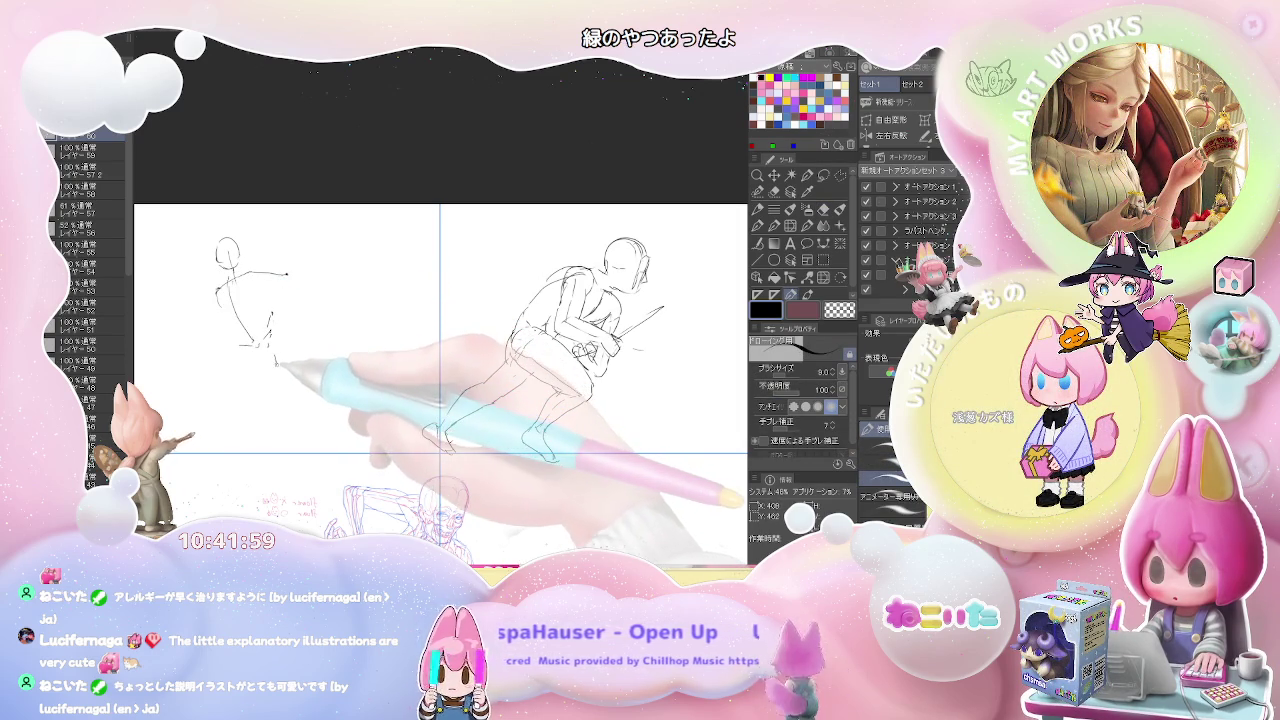
{"action": "left_click_drag", "start_coordinate": [273, 353], "coordinate": [280, 437]}
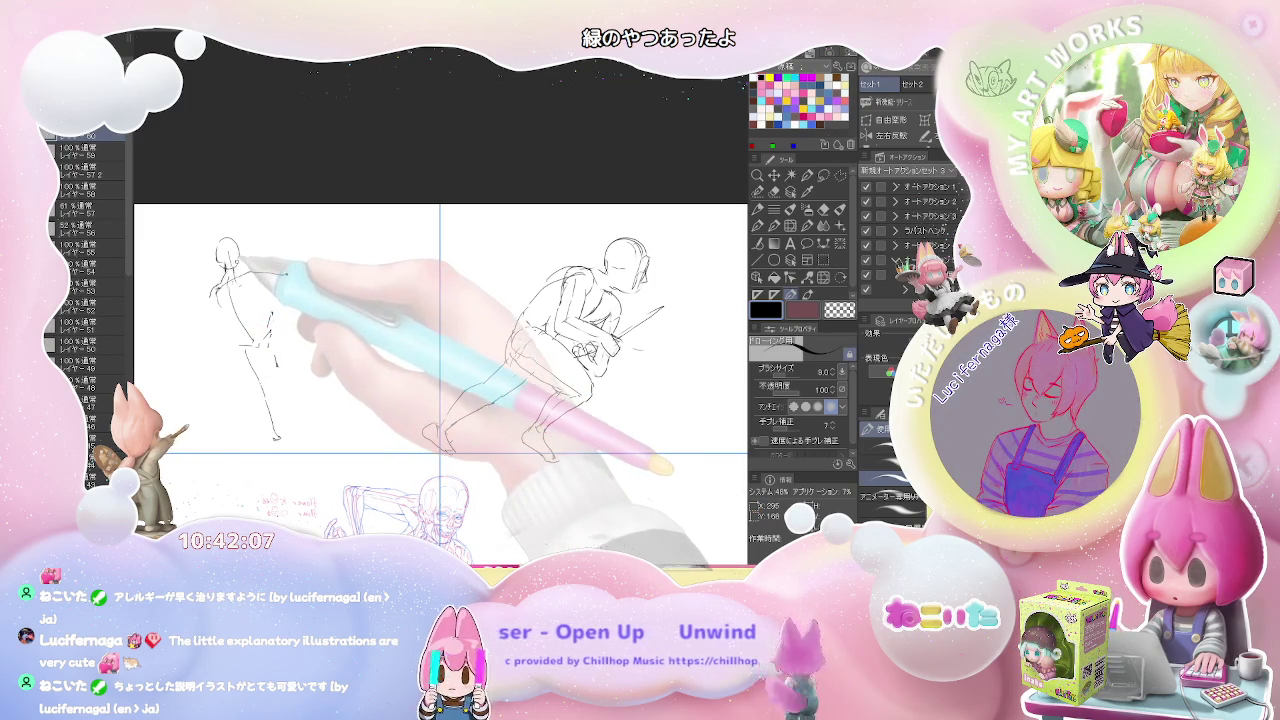
{"action": "mouse_move", "coordinate": [240, 272]}
{"action": "left_mouse_down"}
{"action": "mouse_move", "coordinate": [288, 275]}
{"action": "mouse_move", "coordinate": [272, 330]}
{"action": "left_mouse_up"}
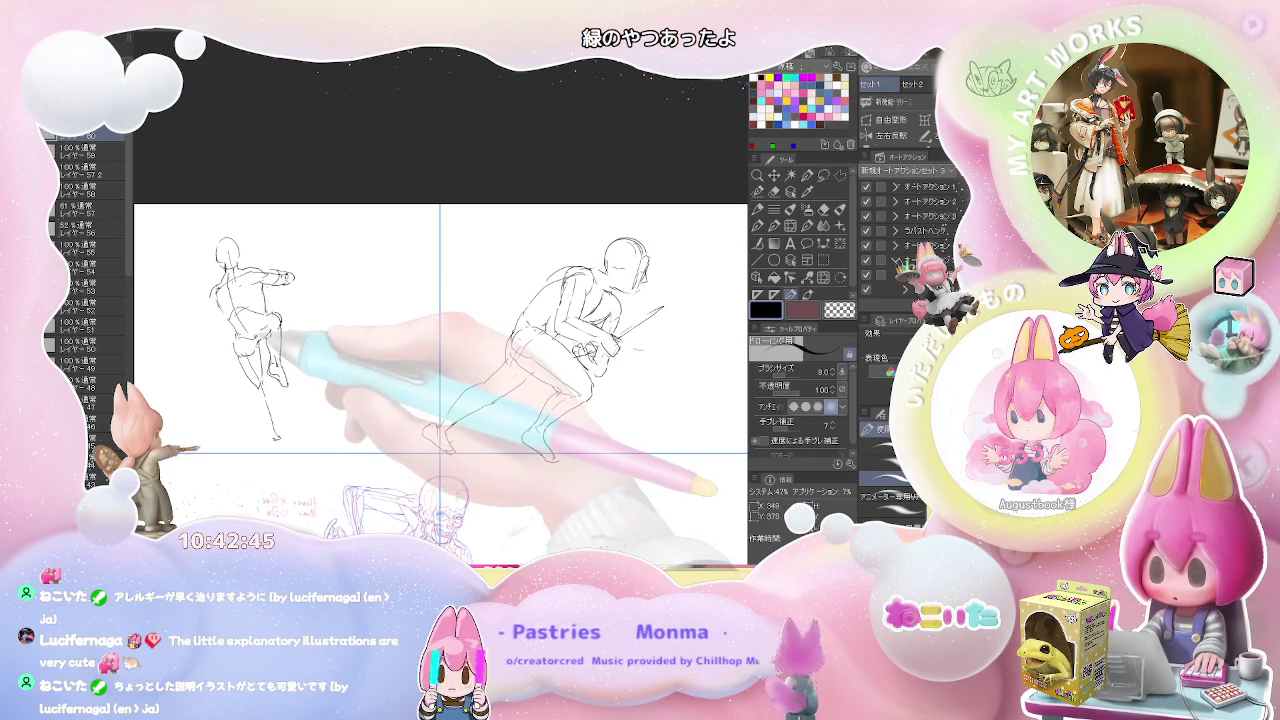
Refine the lower leg and foot, zoom out, select Layer 59, and pan to the lower row
{"action": "key", "text": "e"}
{"action": "key", "text": "p"}
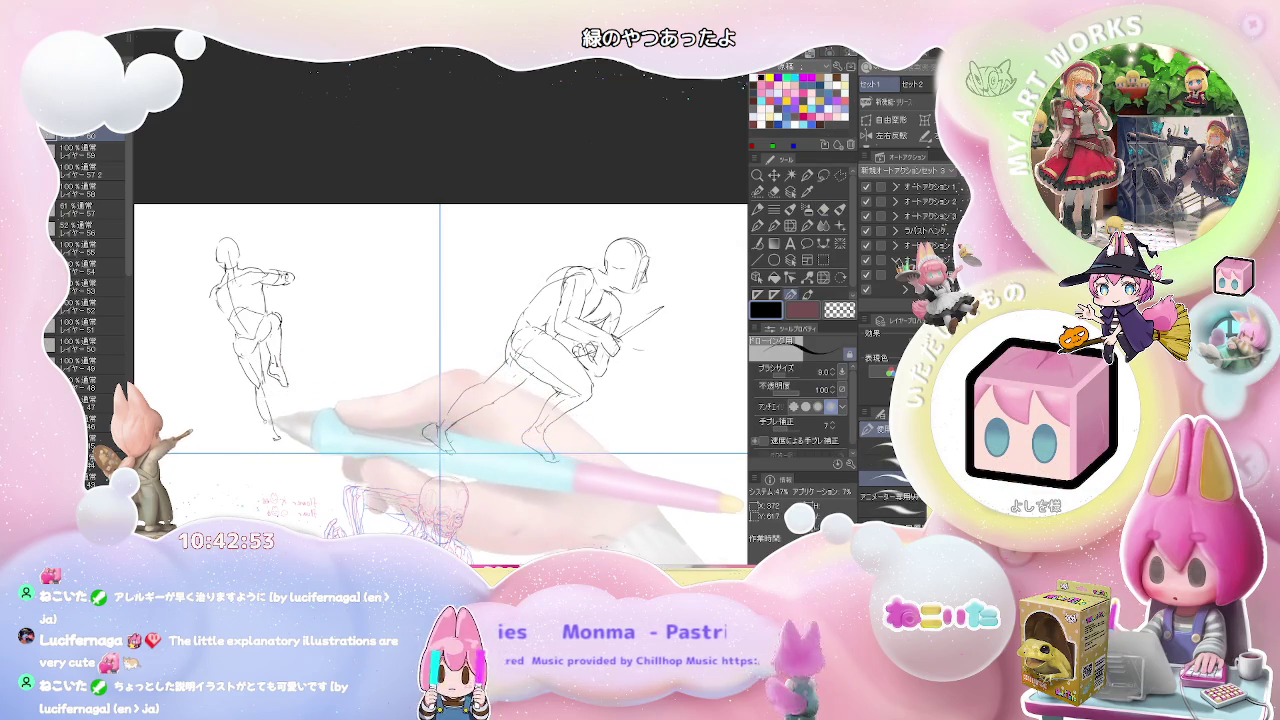
{"action": "left_click_drag", "start_coordinate": [262, 372], "coordinate": [274, 438]}
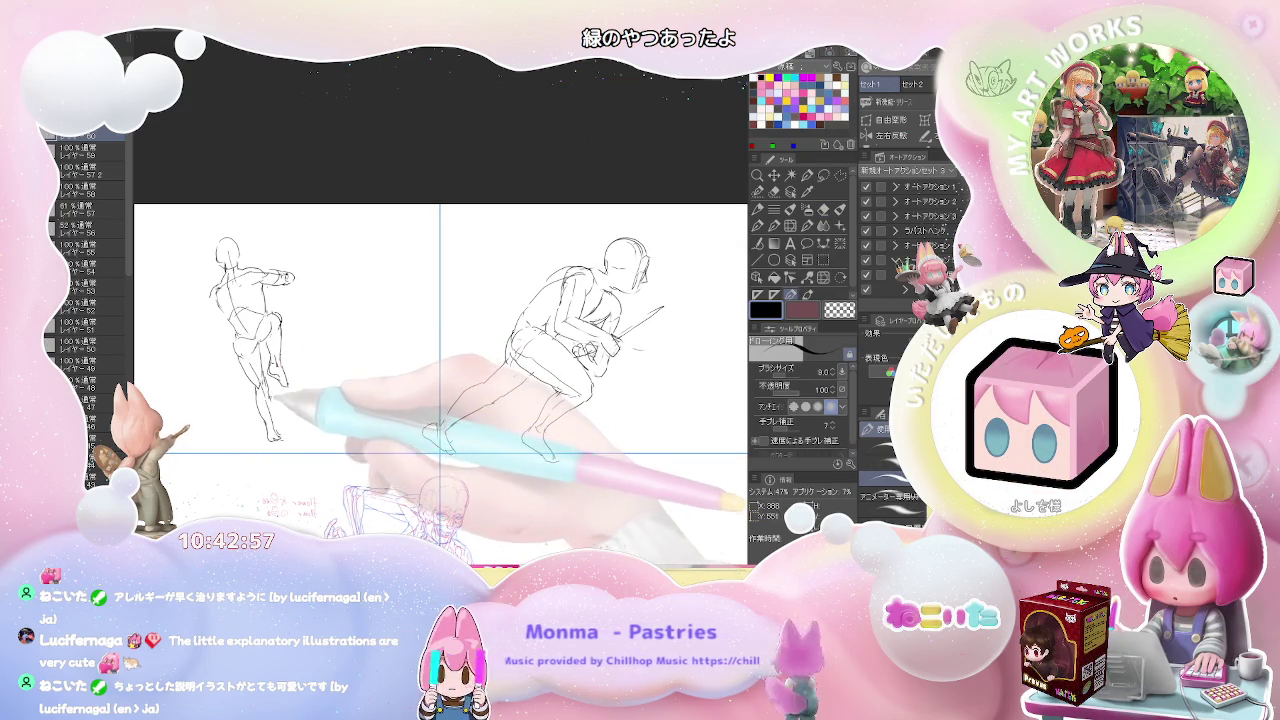
{"action": "left_click_drag", "start_coordinate": [279, 436], "coordinate": [293, 441]}
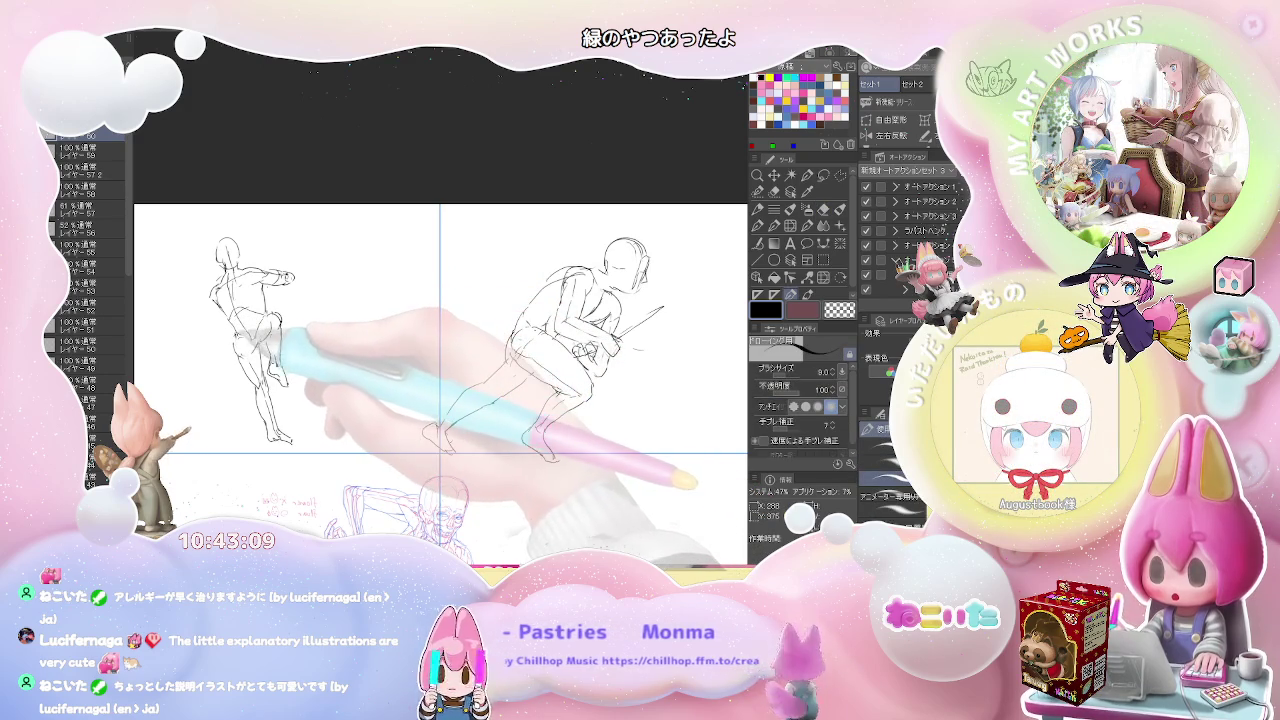
{"action": "scroll", "coordinate": [337, 345], "scroll_direction": "down", "scroll_amount": 1}
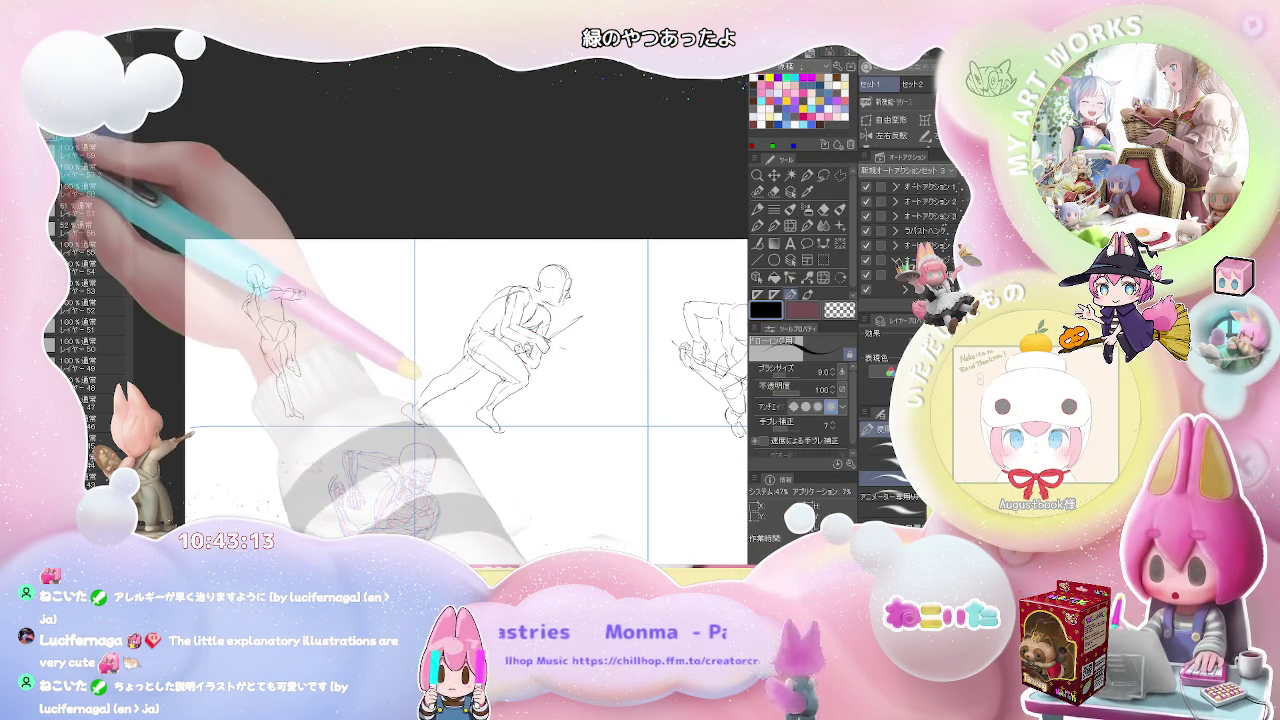
{"action": "left_click", "coordinate": [105, 150]}
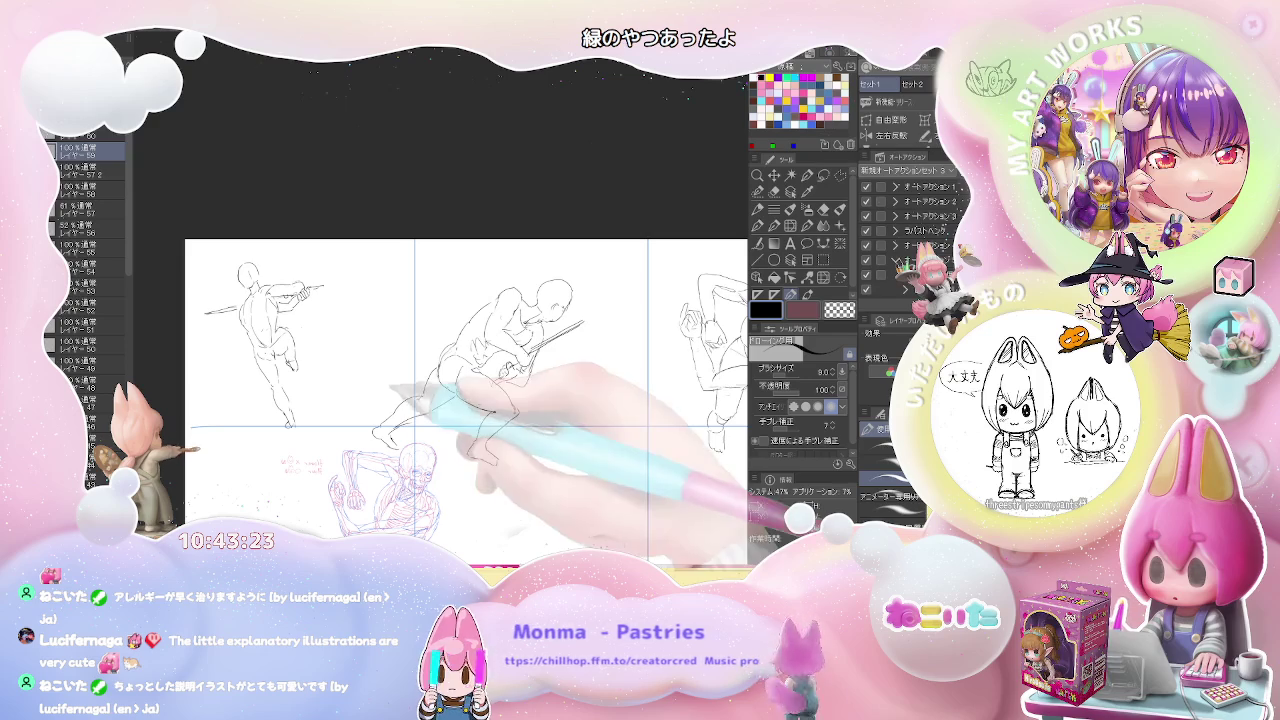
{"action": "left_click_drag", "start_coordinate": [232, 500], "coordinate": [225, 340]}
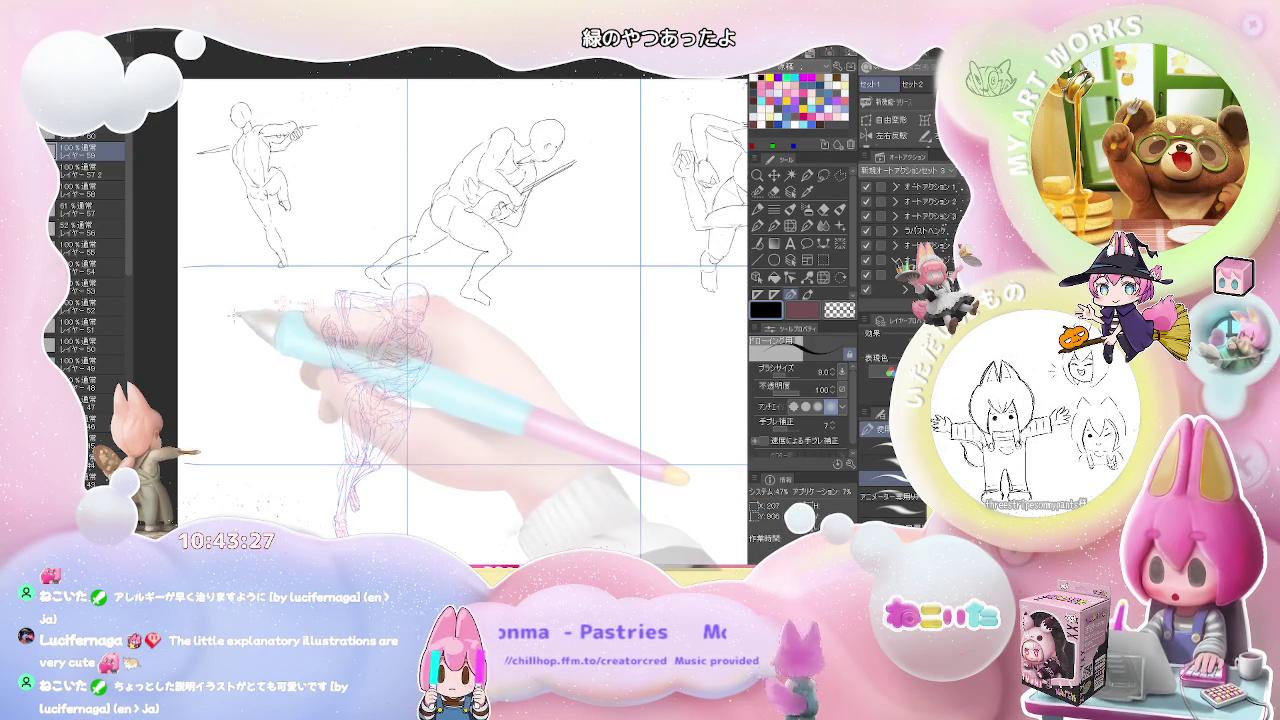
Pencil a twisting back-view gesture figure in the empty lower-left panel, erasing and redrawing strokes
{"action": "mouse_move", "coordinate": [252, 308]}
{"action": "left_mouse_down"}
{"action": "mouse_move", "coordinate": [245, 335]}
{"action": "mouse_move", "coordinate": [268, 313]}
{"action": "mouse_move", "coordinate": [306, 316]}
{"action": "mouse_move", "coordinate": [298, 324]}
{"action": "left_mouse_up"}
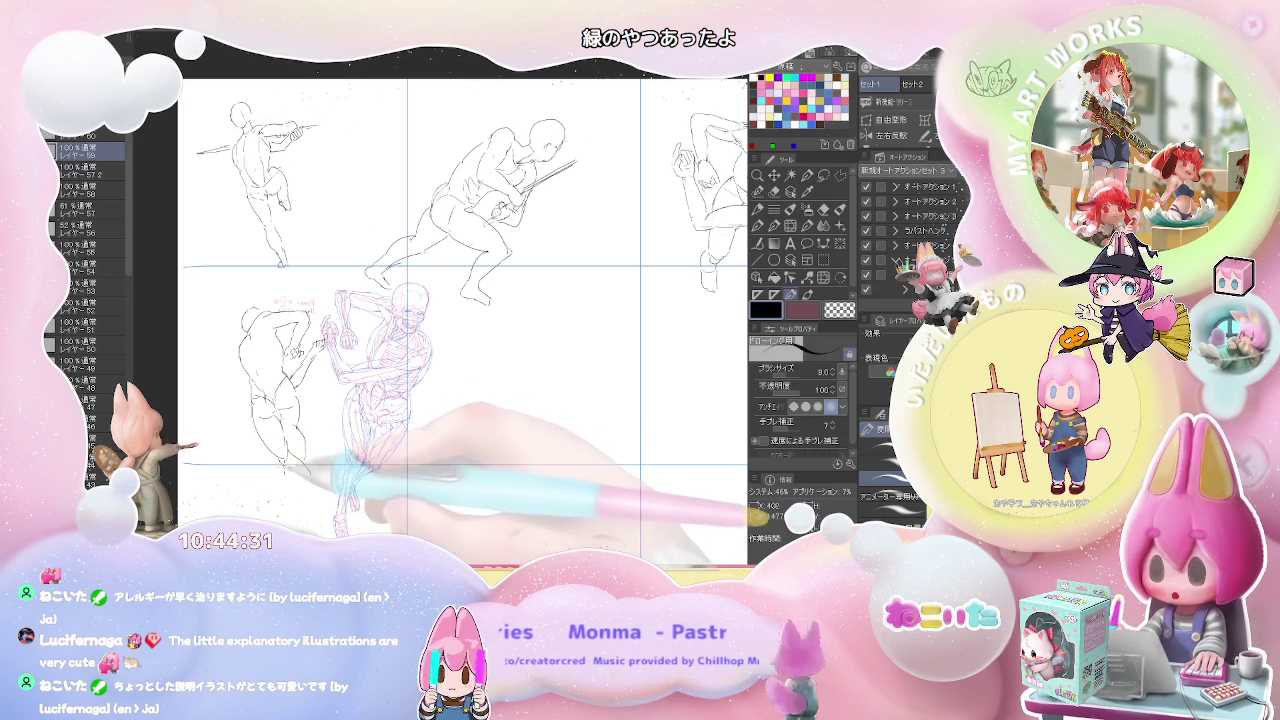
{"action": "key", "text": "e"}
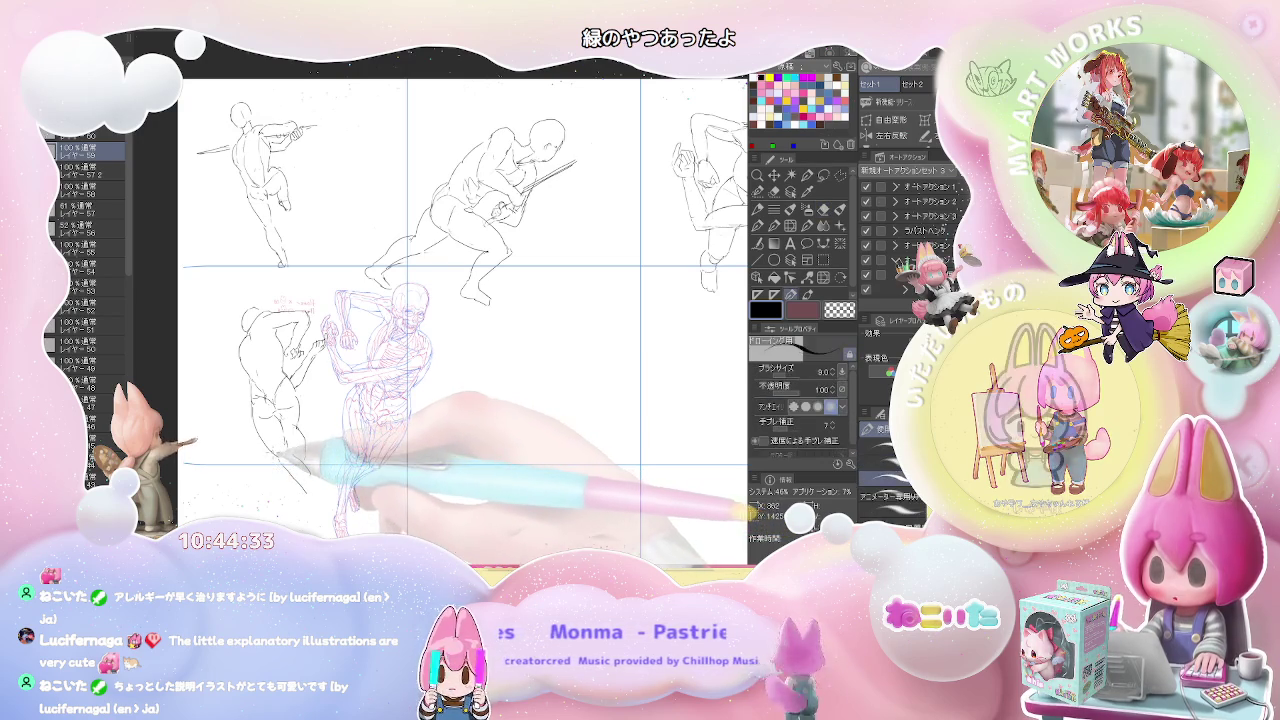
{"action": "key", "text": "p"}
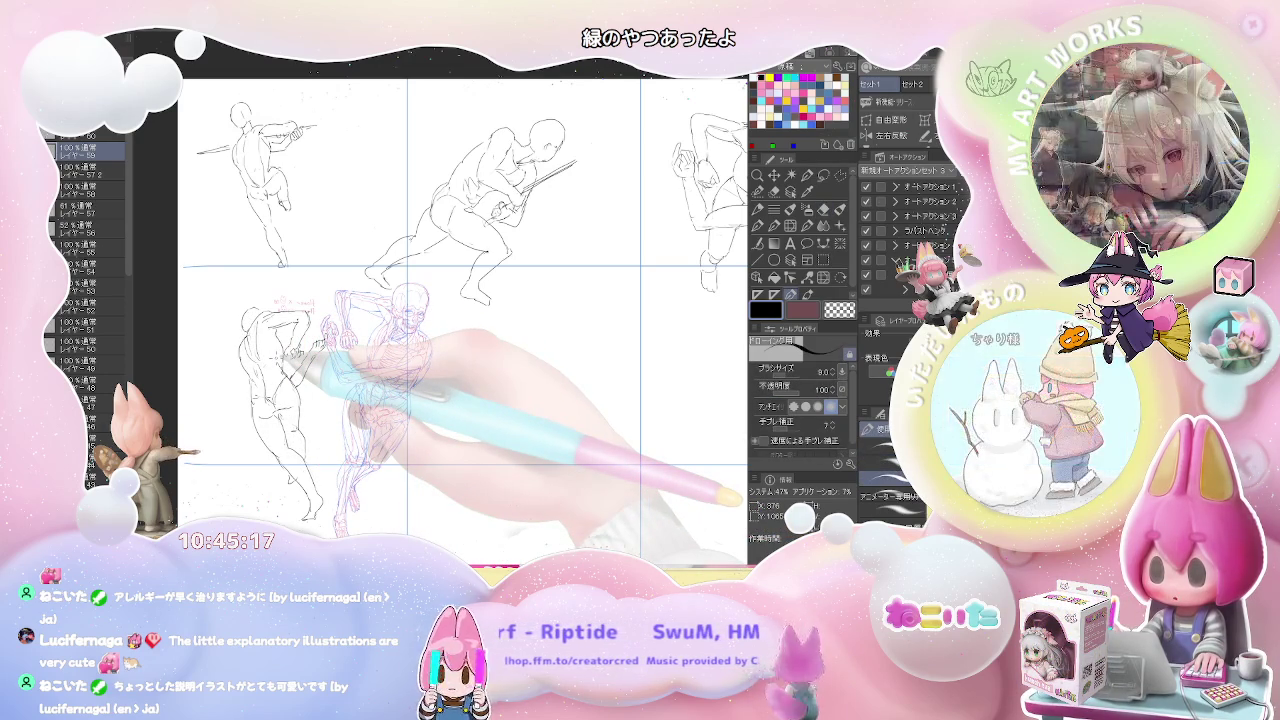
Zoom out to the whole six-panel page and switch to a different sketch layer
{"action": "key", "text": "ctrl+minus"}
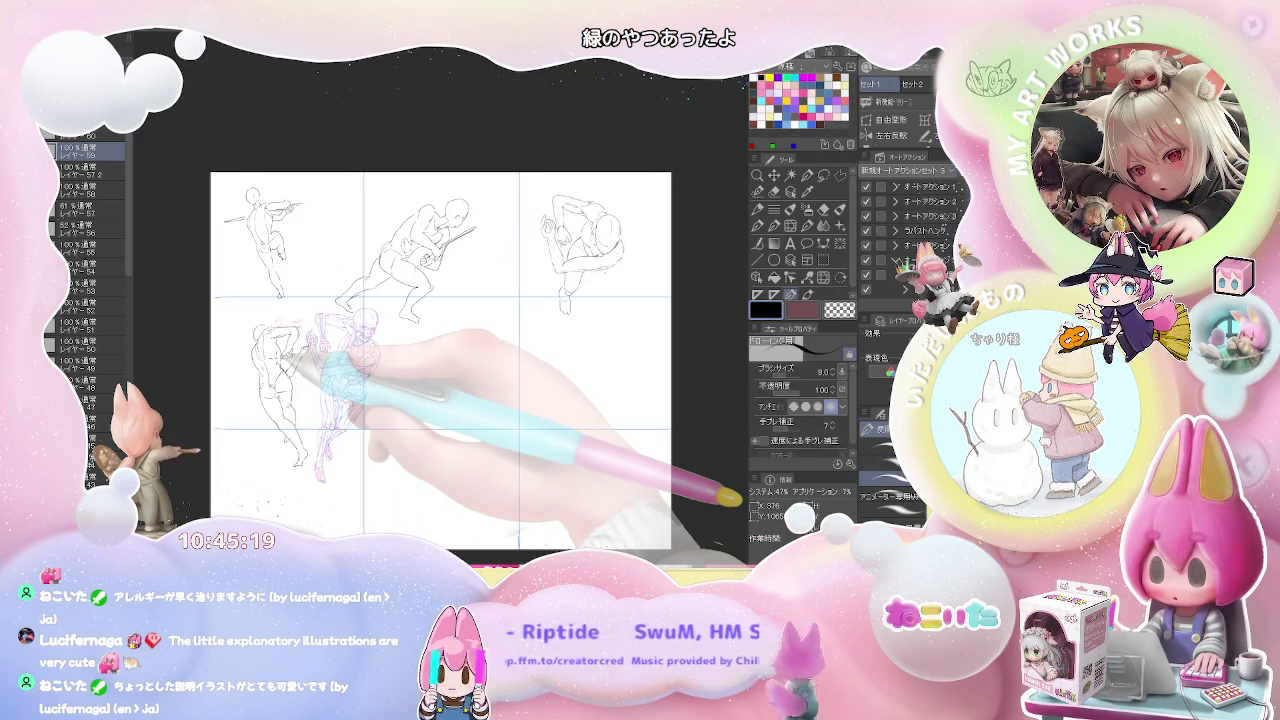
{"action": "scroll", "coordinate": [278, 359], "scroll_direction": "up", "scroll_amount": 1}
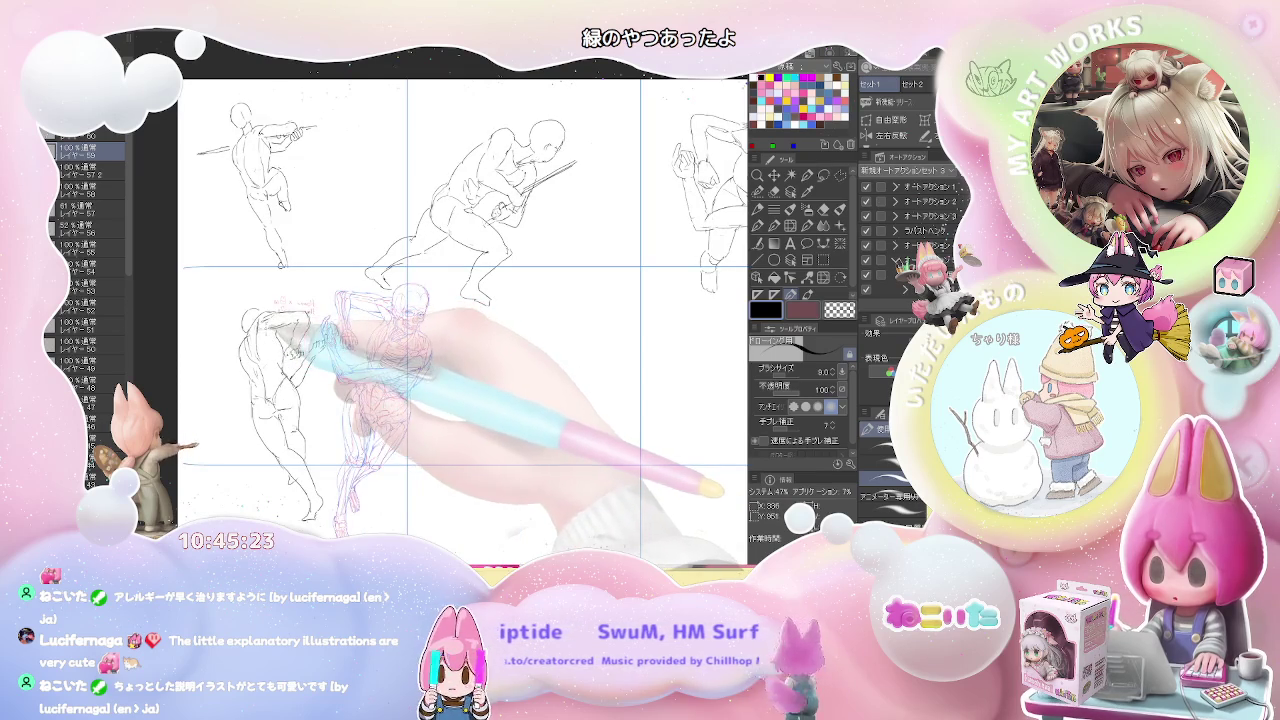
{"action": "left_click", "coordinate": [54, 150]}
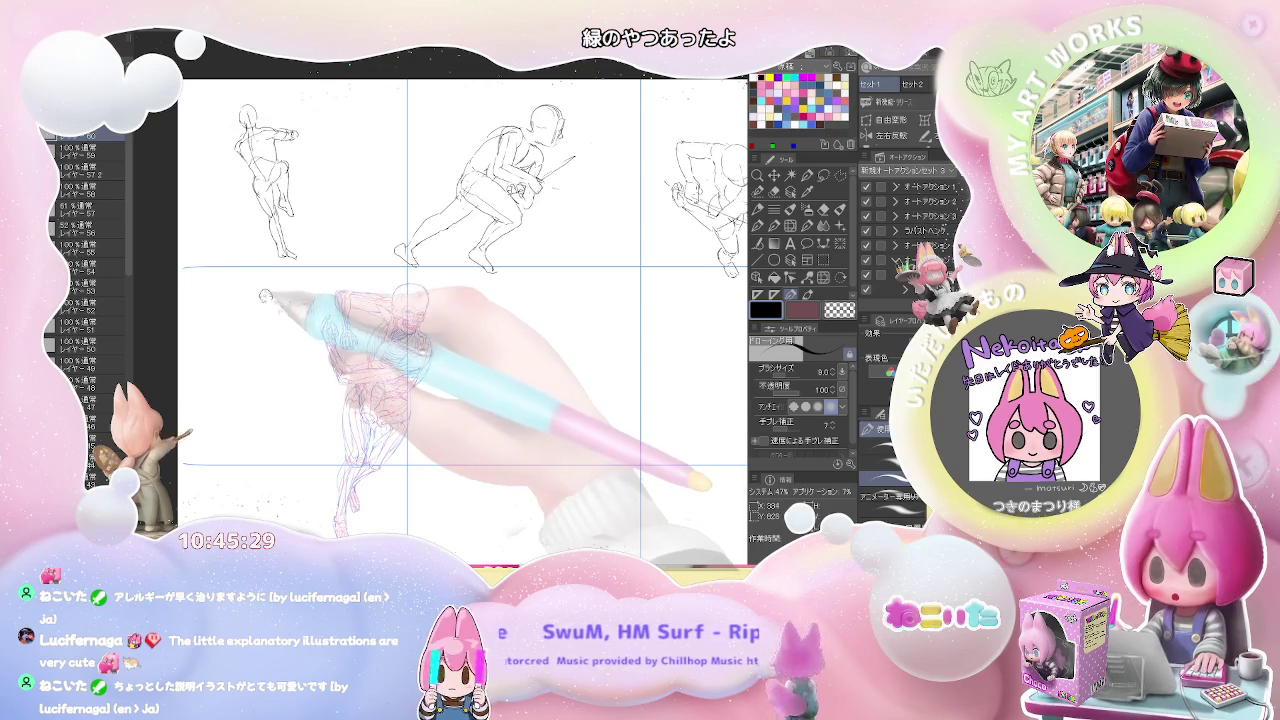
Sketch a small standing figure's body, legs and side notes in the lower-left panel
{"action": "mouse_move", "coordinate": [265, 296]}
{"action": "left_mouse_down"}
{"action": "mouse_move", "coordinate": [300, 294]}
{"action": "mouse_move", "coordinate": [312, 316]}
{"action": "mouse_move", "coordinate": [289, 339]}
{"action": "mouse_move", "coordinate": [266, 333]}
{"action": "mouse_move", "coordinate": [272, 356]}
{"action": "left_mouse_up"}
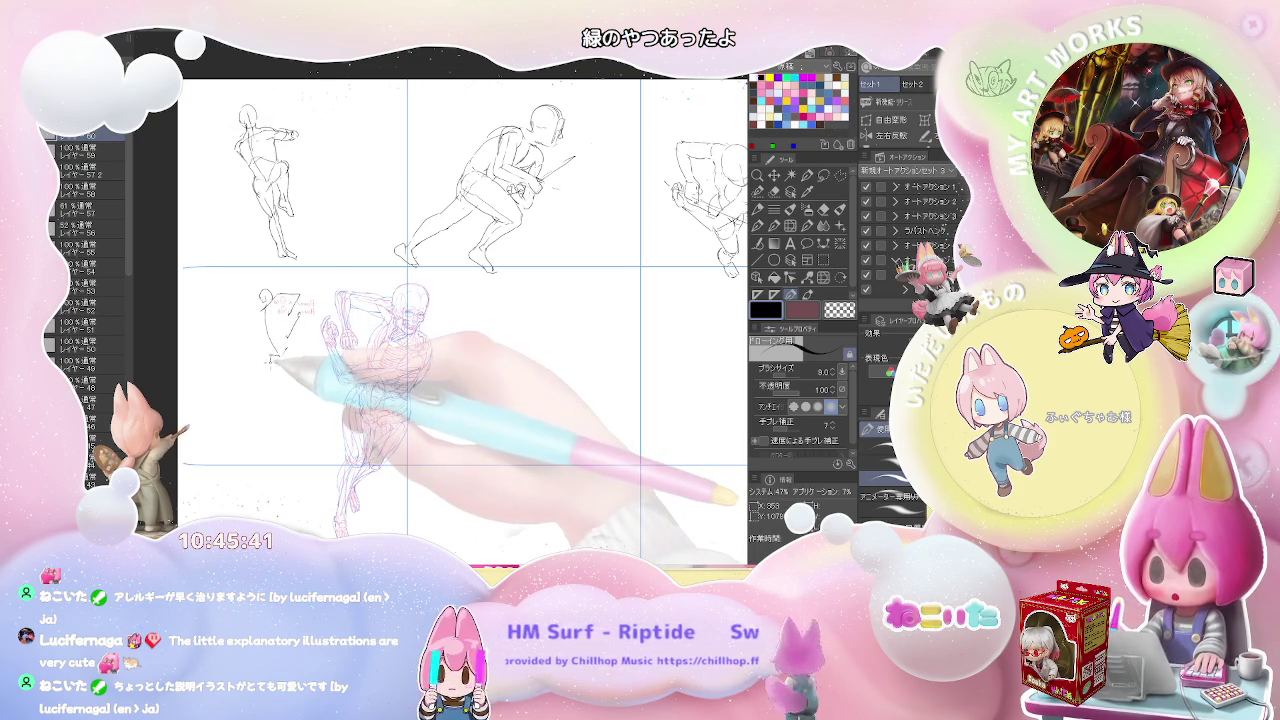
{"action": "mouse_move", "coordinate": [283, 353]}
{"action": "left_mouse_down"}
{"action": "mouse_move", "coordinate": [278, 388]}
{"action": "mouse_move", "coordinate": [297, 415]}
{"action": "mouse_move", "coordinate": [297, 363]}
{"action": "left_mouse_up"}
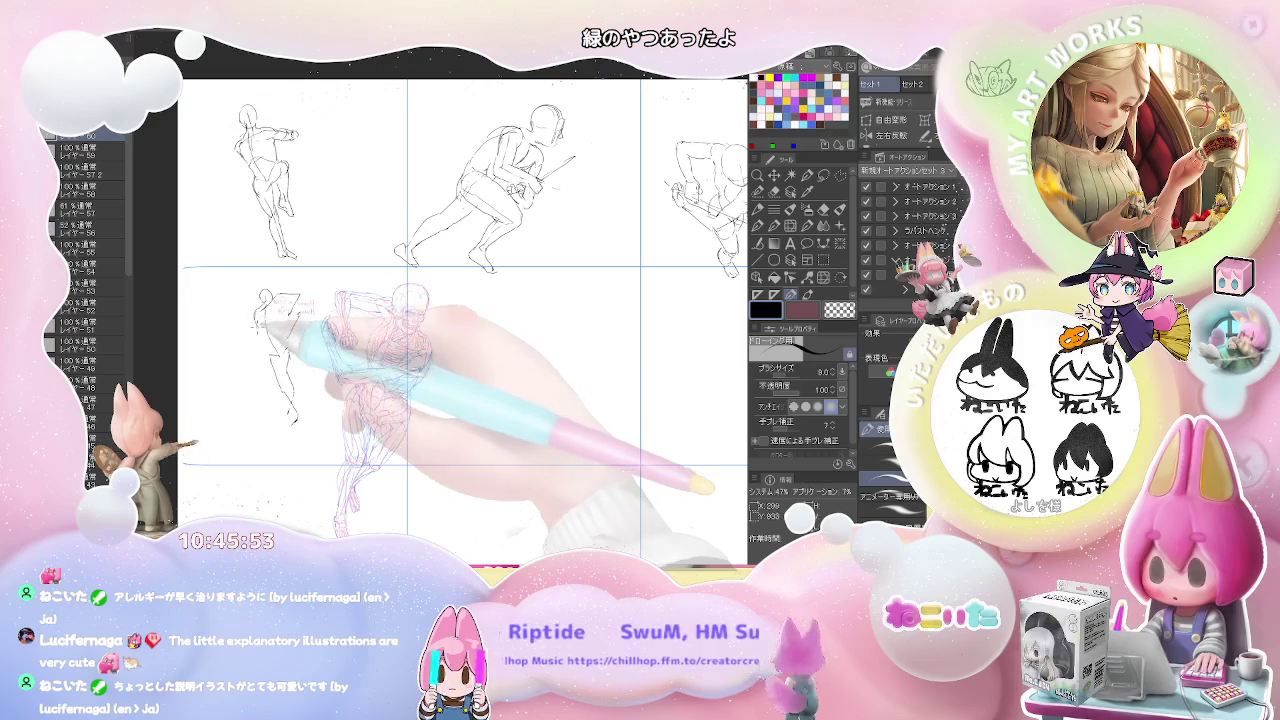
{"action": "left_click_drag", "start_coordinate": [280, 300], "coordinate": [312, 312]}
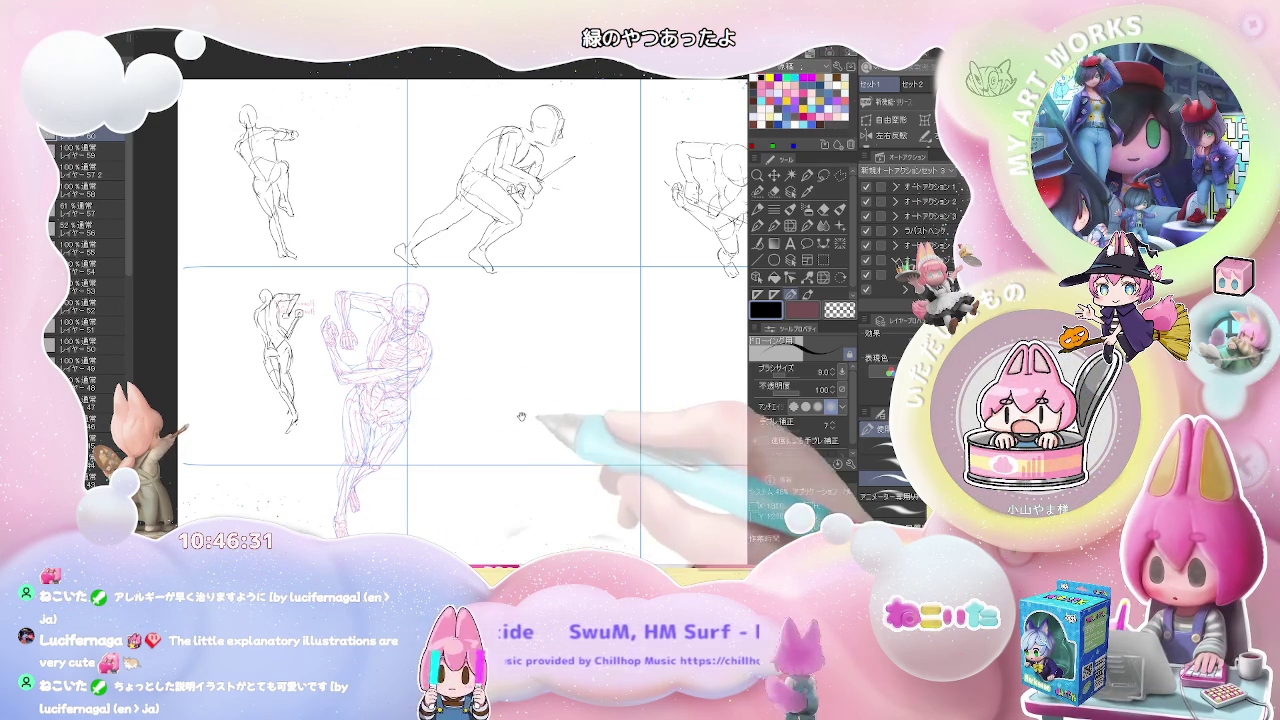
{"action": "left_click_drag", "start_coordinate": [522, 414], "coordinate": [325, 389]}
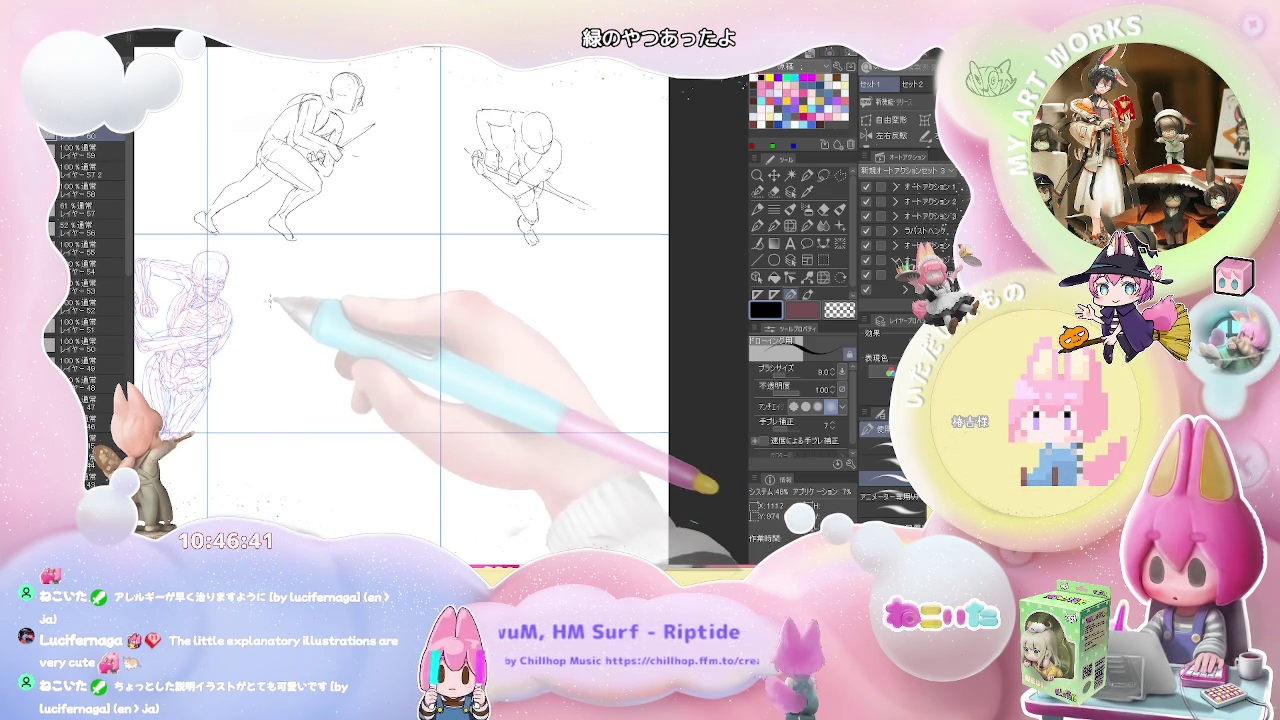
Draw the small oval head of a new figure in the empty lower-middle panel
{"action": "left_click_drag", "start_coordinate": [270, 298], "coordinate": [278, 275]}
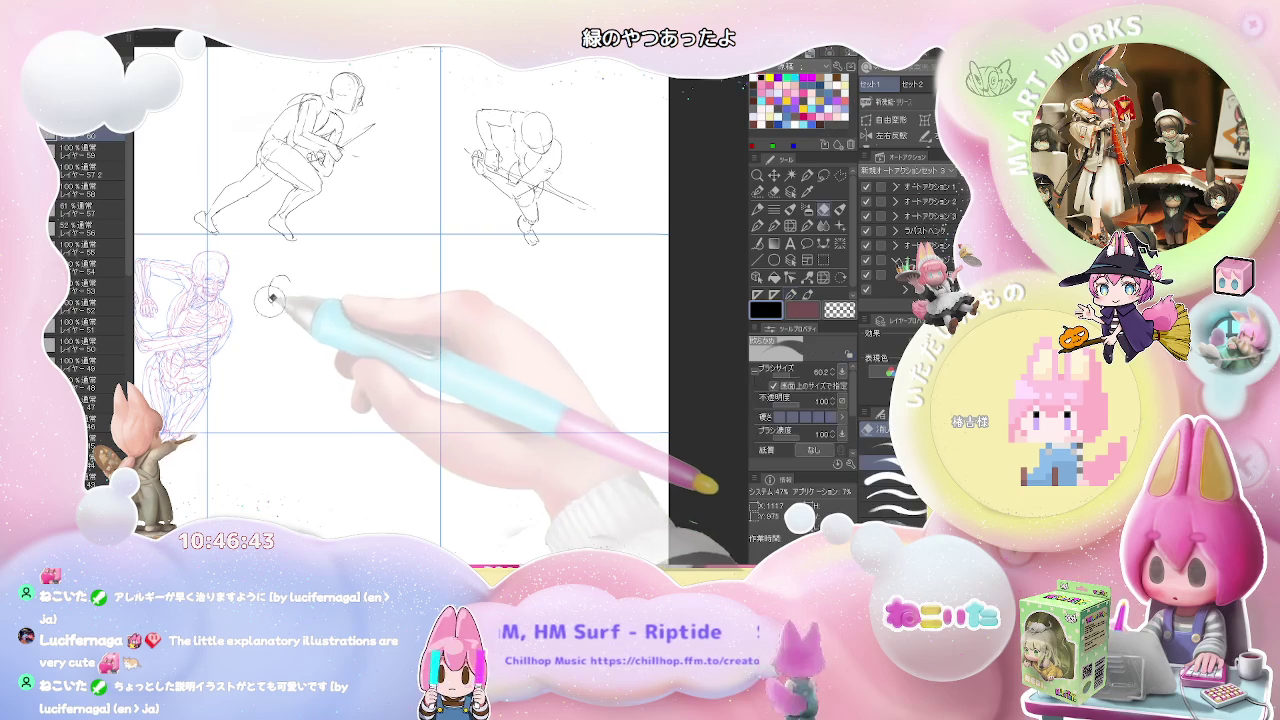
{"action": "key", "text": "e"}
{"action": "key", "text": "p"}
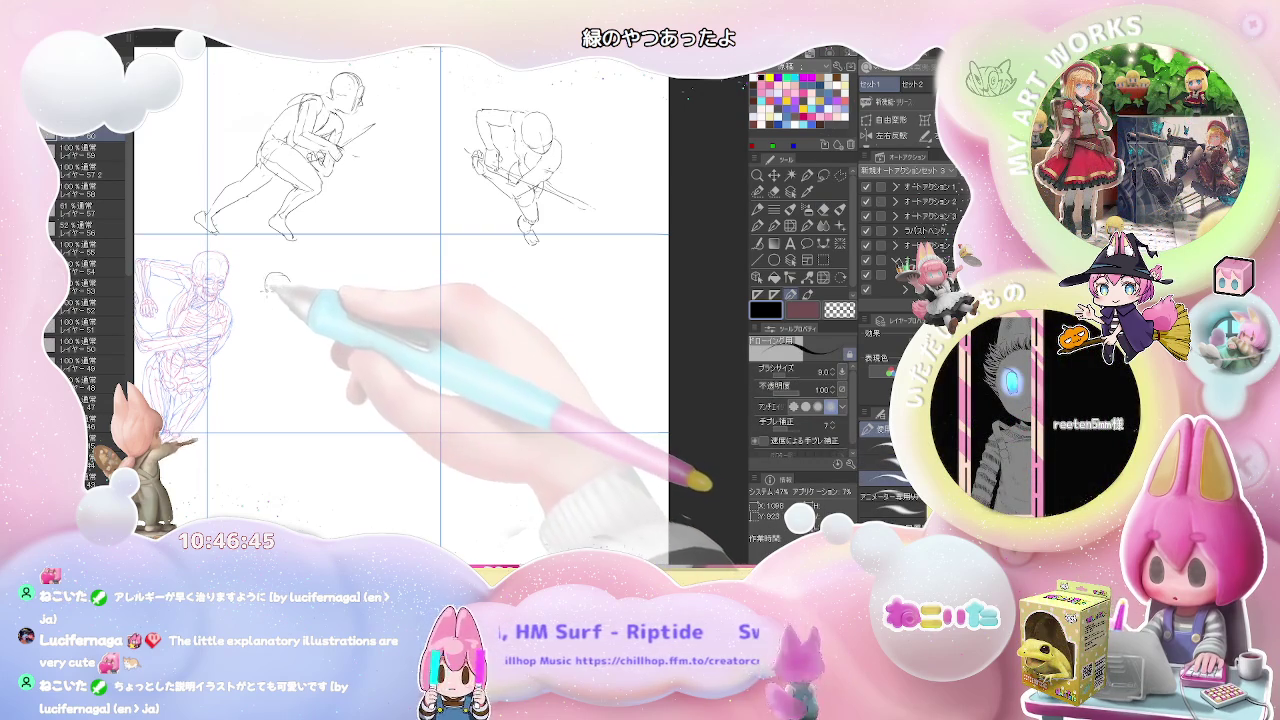
{"action": "left_click_drag", "start_coordinate": [275, 272], "coordinate": [279, 297]}
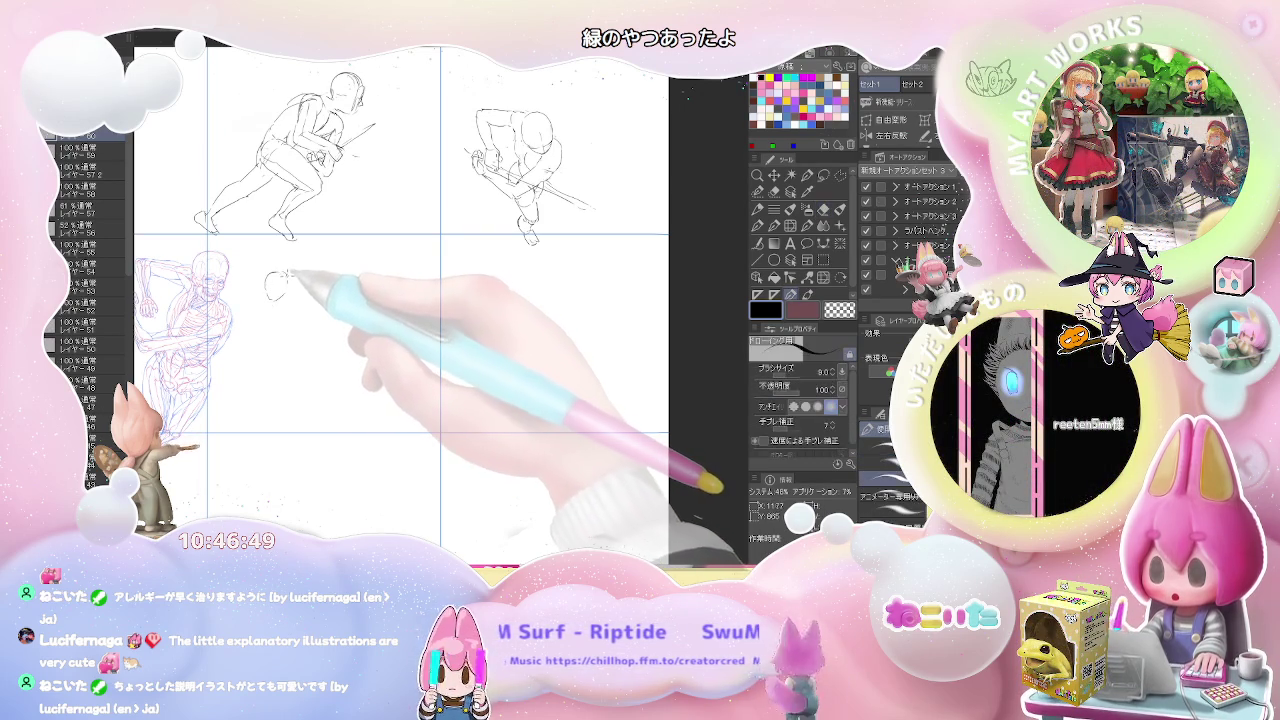
{"action": "left_click_drag", "start_coordinate": [276, 290], "coordinate": [283, 297]}
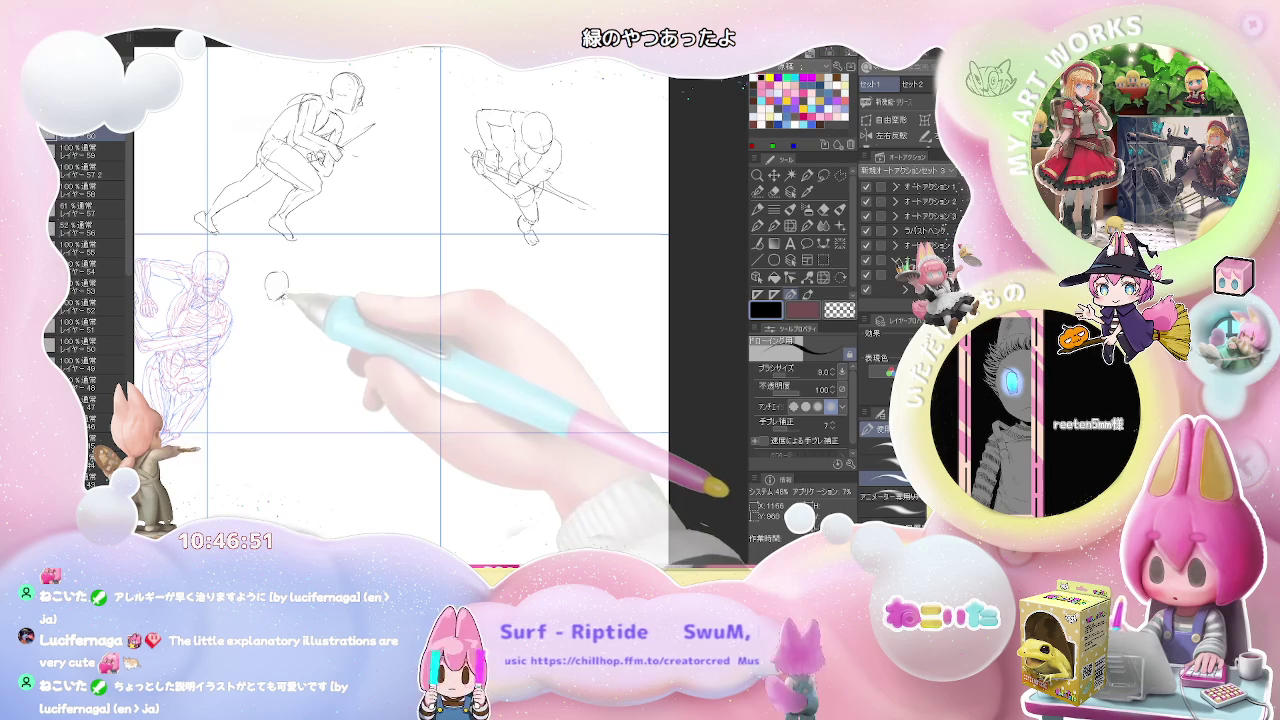
Sketch the running figure's neck, back line down to the hips, legs and foot
{"action": "mouse_move", "coordinate": [284, 300]}
{"action": "left_mouse_down"}
{"action": "mouse_move", "coordinate": [320, 343]}
{"action": "mouse_move", "coordinate": [300, 378]}
{"action": "left_mouse_up"}
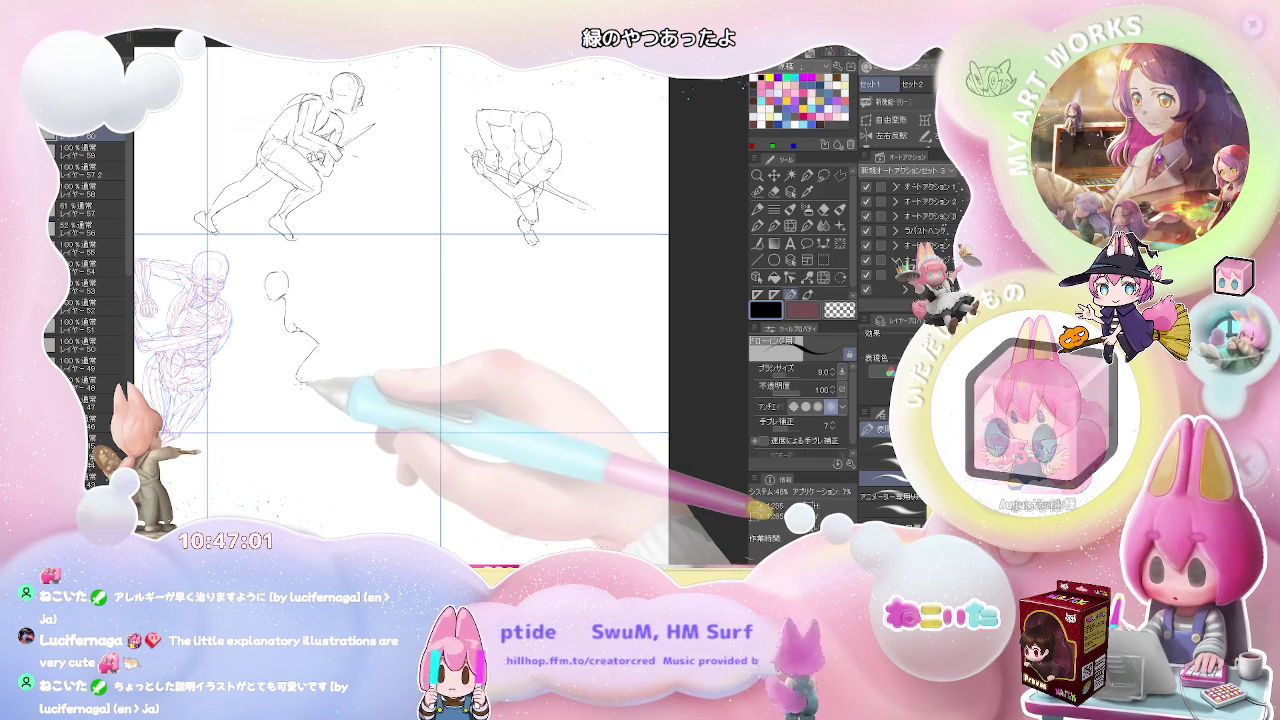
{"action": "left_click_drag", "start_coordinate": [300, 378], "coordinate": [323, 430]}
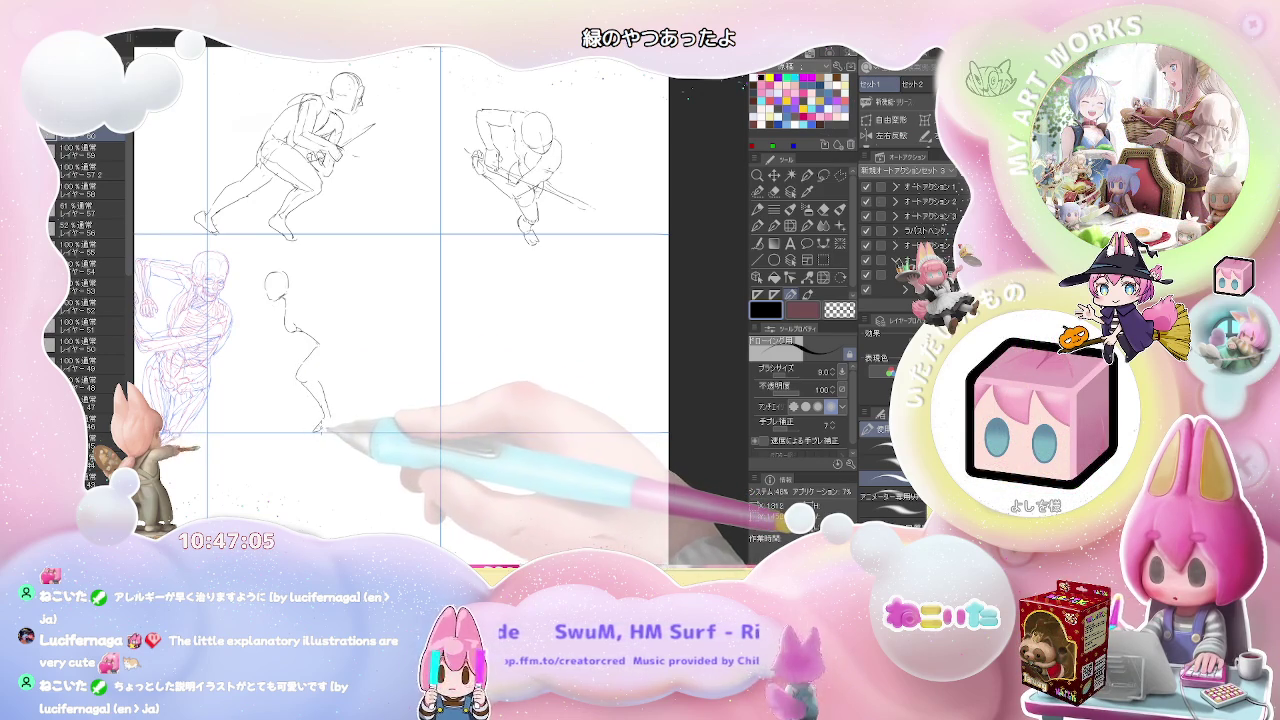
{"action": "left_click_drag", "start_coordinate": [329, 417], "coordinate": [322, 376]}
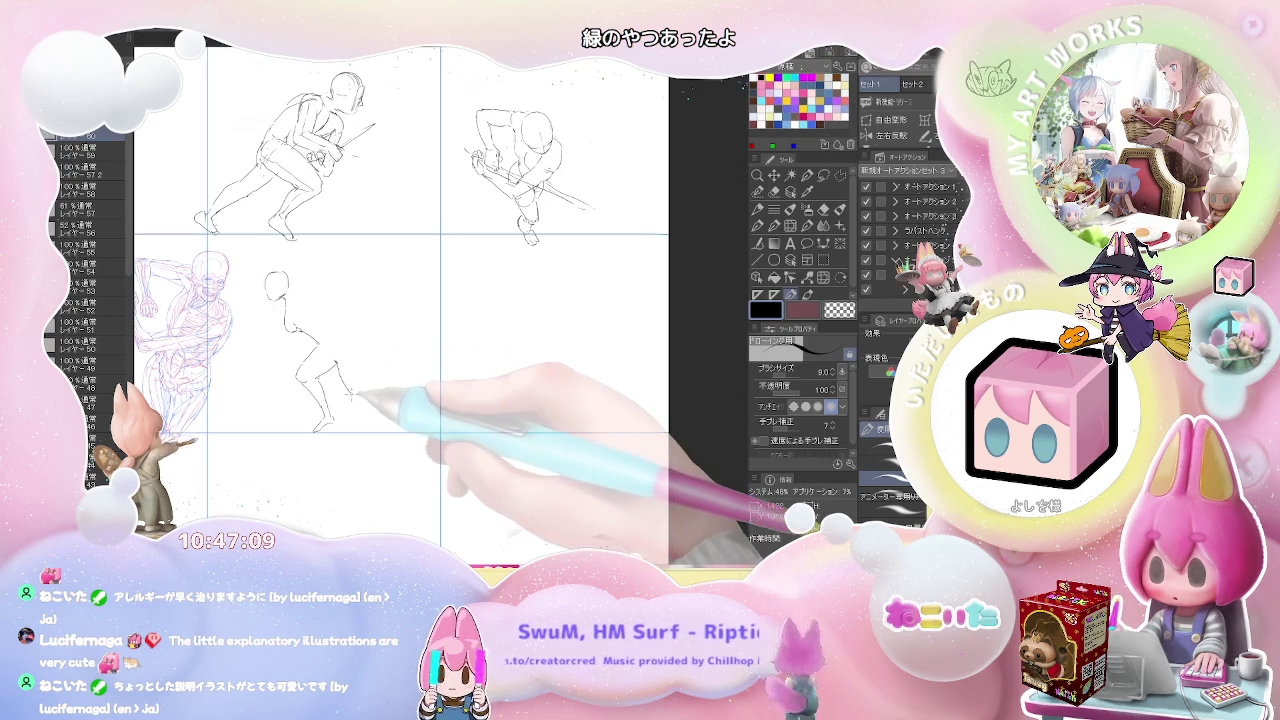
{"action": "left_click_drag", "start_coordinate": [350, 385], "coordinate": [380, 408]}
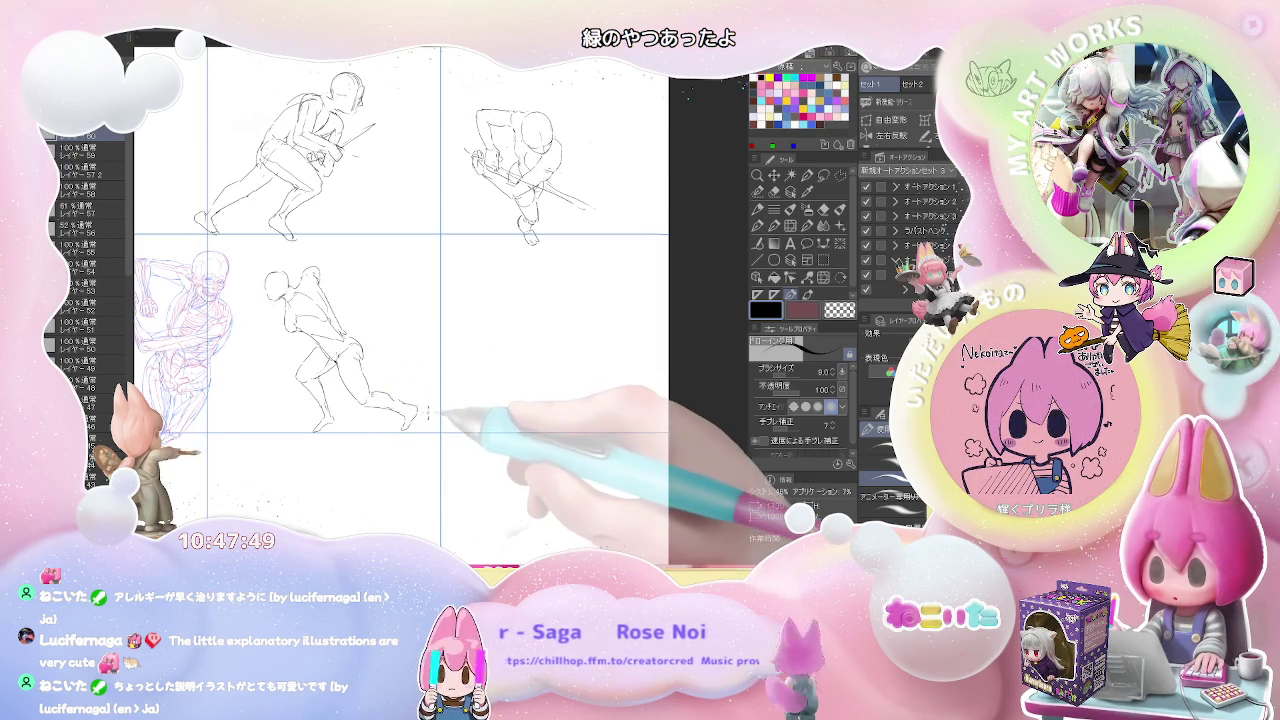
On the other sketch sheet, draw the running figure's curving back, hip and foot line
{"action": "left_click_drag", "start_coordinate": [455, 385], "coordinate": [480, 385]}
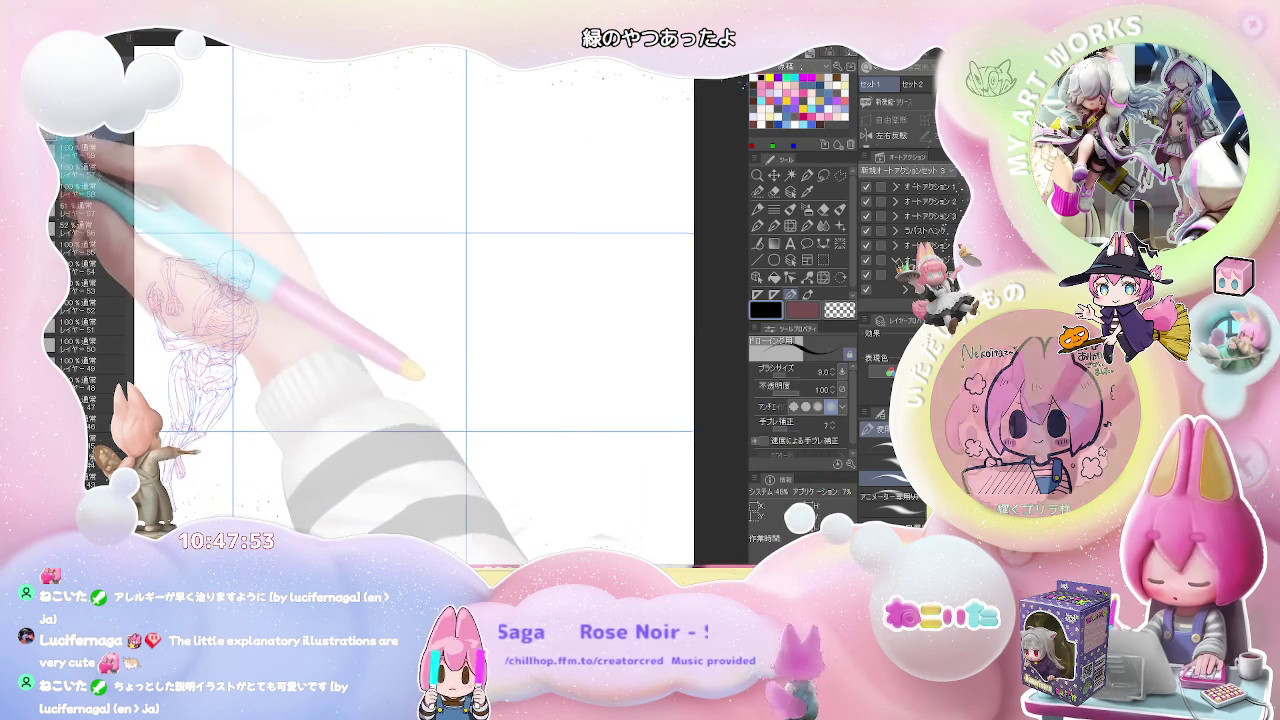
{"action": "left_click", "coordinate": [128, 150]}
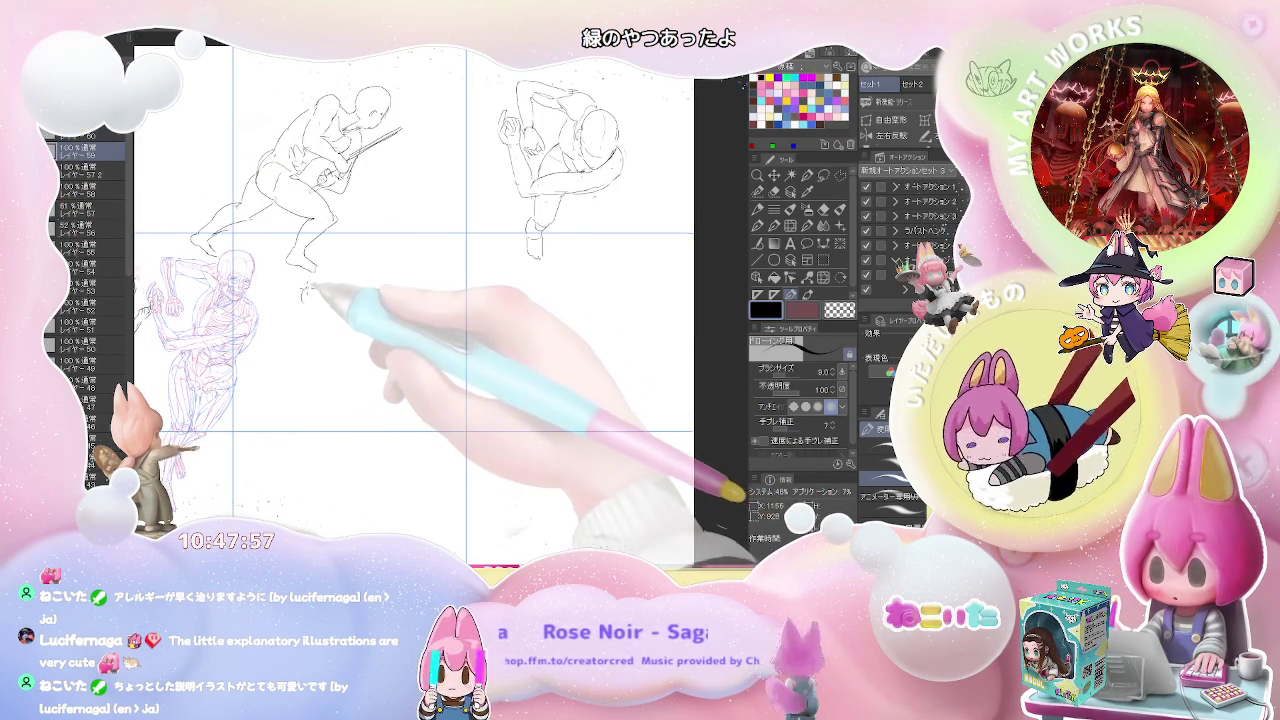
{"action": "left_click_drag", "start_coordinate": [312, 304], "coordinate": [354, 340]}
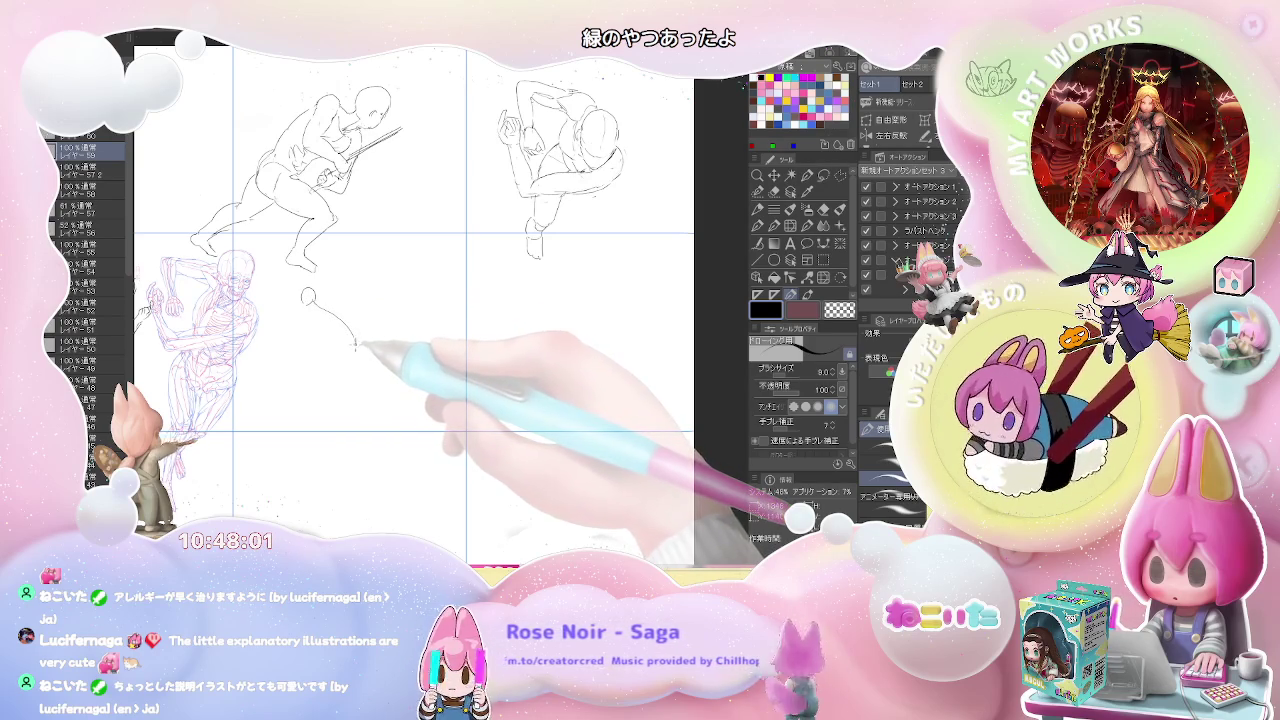
{"action": "mouse_move", "coordinate": [352, 341]}
{"action": "left_mouse_down"}
{"action": "mouse_move", "coordinate": [326, 356]}
{"action": "mouse_move", "coordinate": [333, 392]}
{"action": "left_mouse_up"}
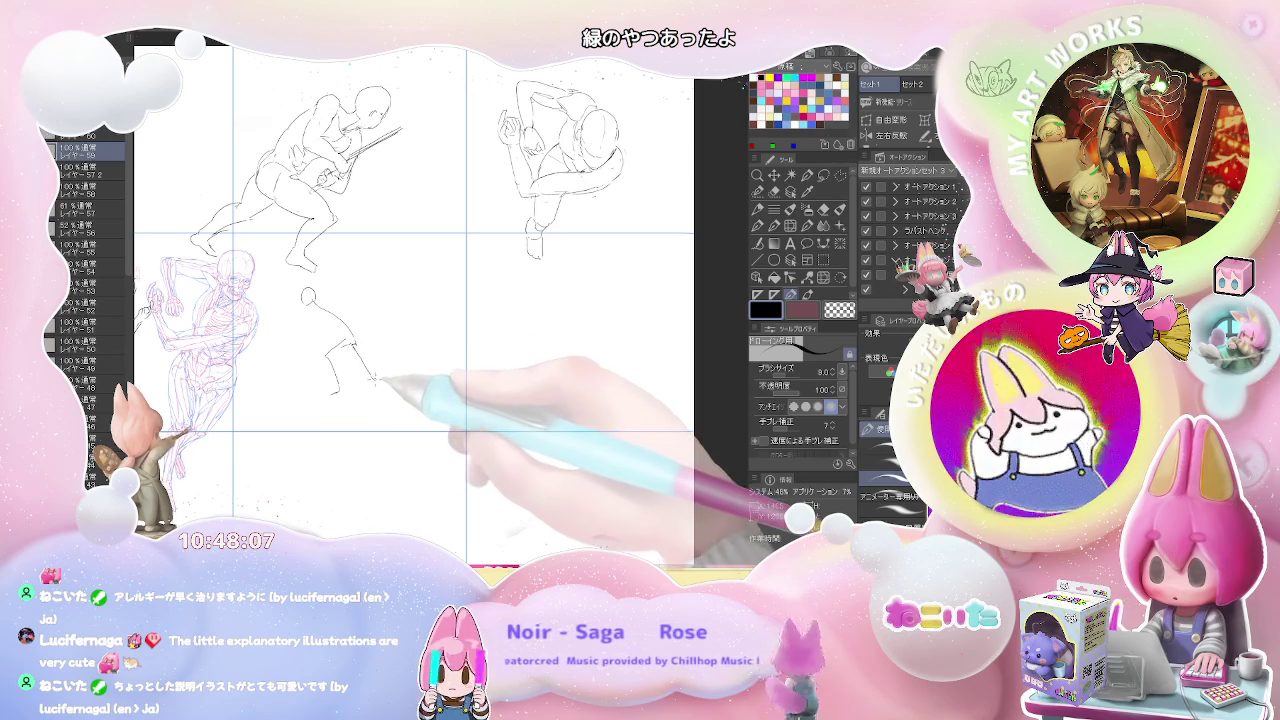
{"action": "left_click_drag", "start_coordinate": [371, 380], "coordinate": [394, 386]}
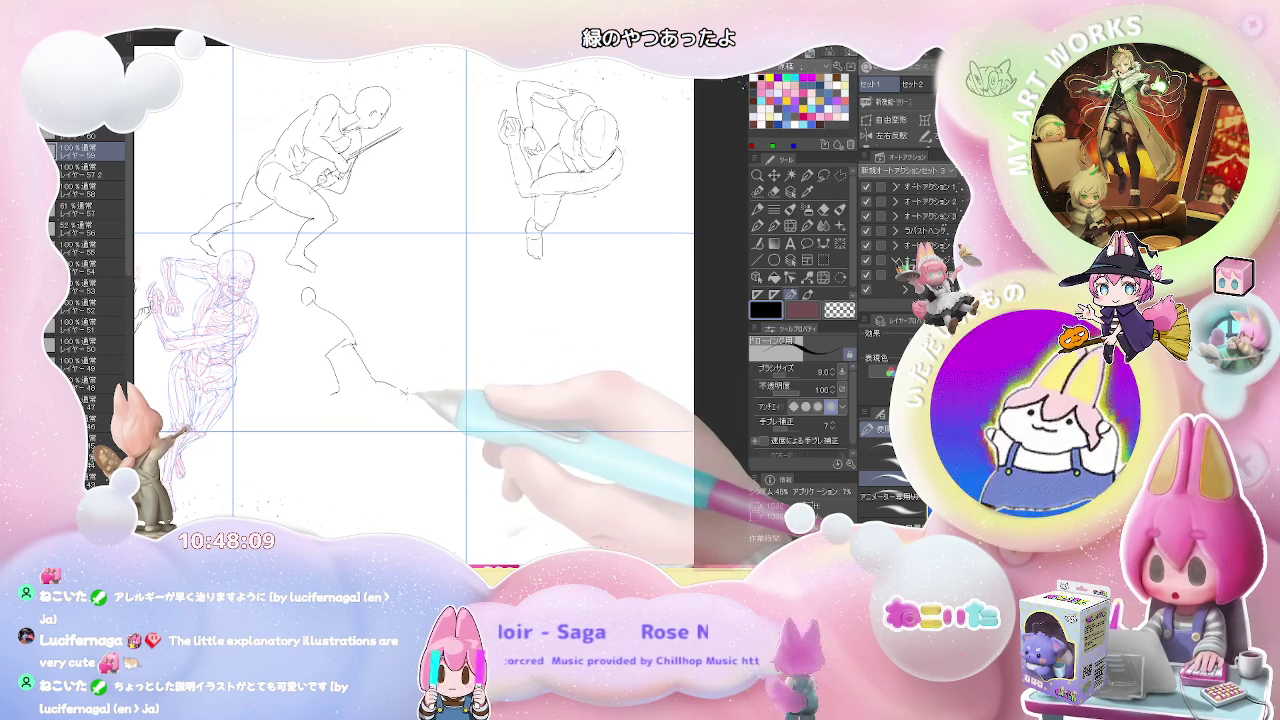
Erase the stray stroke near the foot, add a stroke beside the head, then view the right-hand panels
{"action": "key", "text": "e"}
{"action": "left_click_drag", "start_coordinate": [306, 372], "coordinate": [404, 396]}
{"action": "key", "text": "p"}
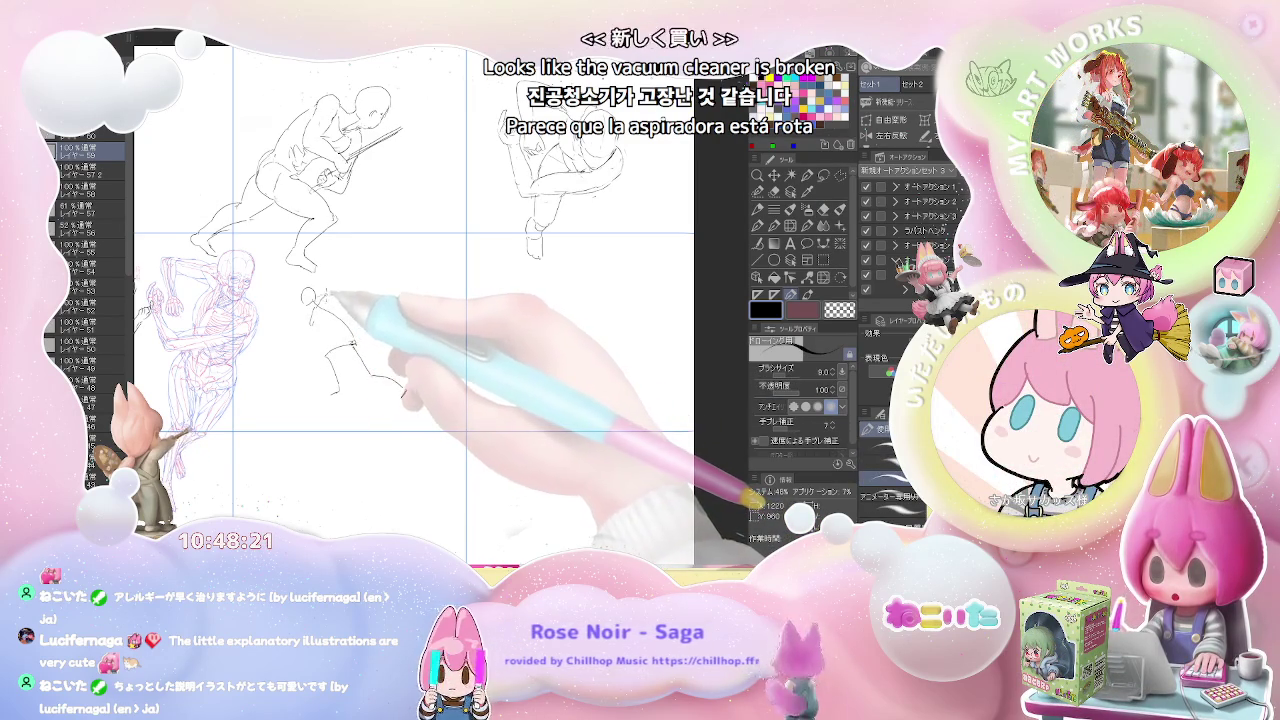
{"action": "left_click_drag", "start_coordinate": [330, 290], "coordinate": [345, 283]}
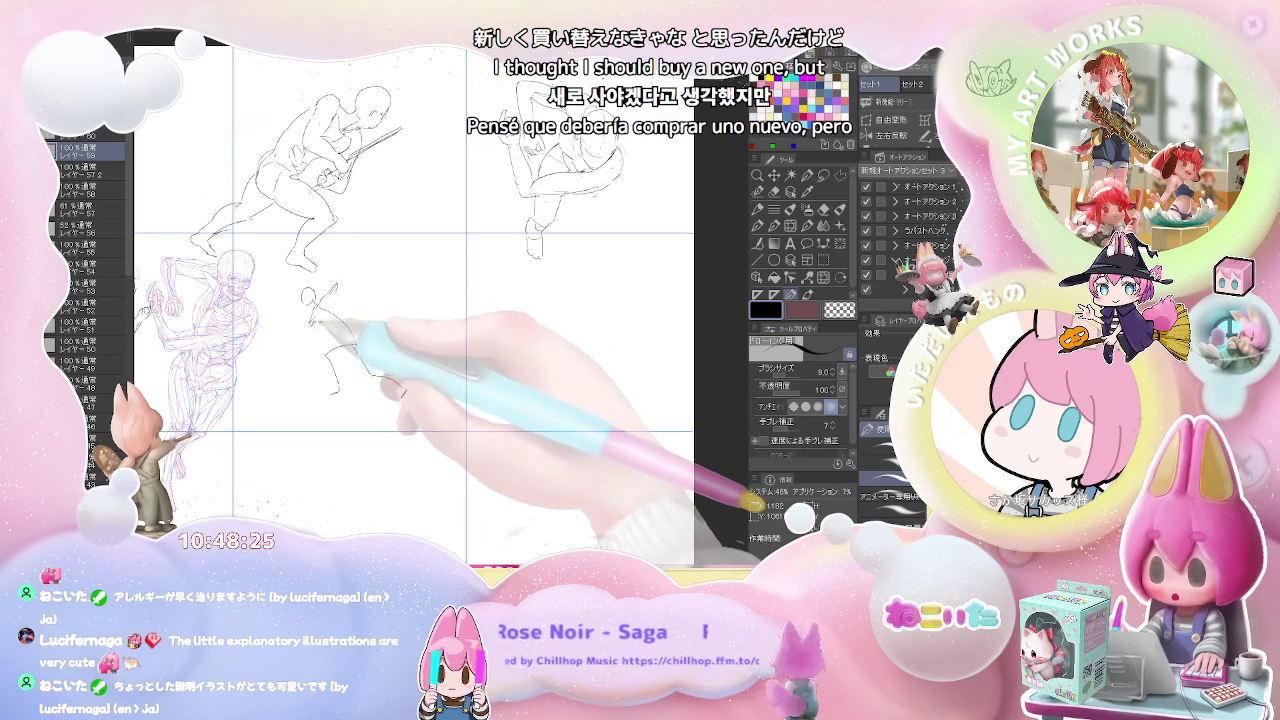
{"action": "key", "text": "e"}
{"action": "key", "text": "p"}
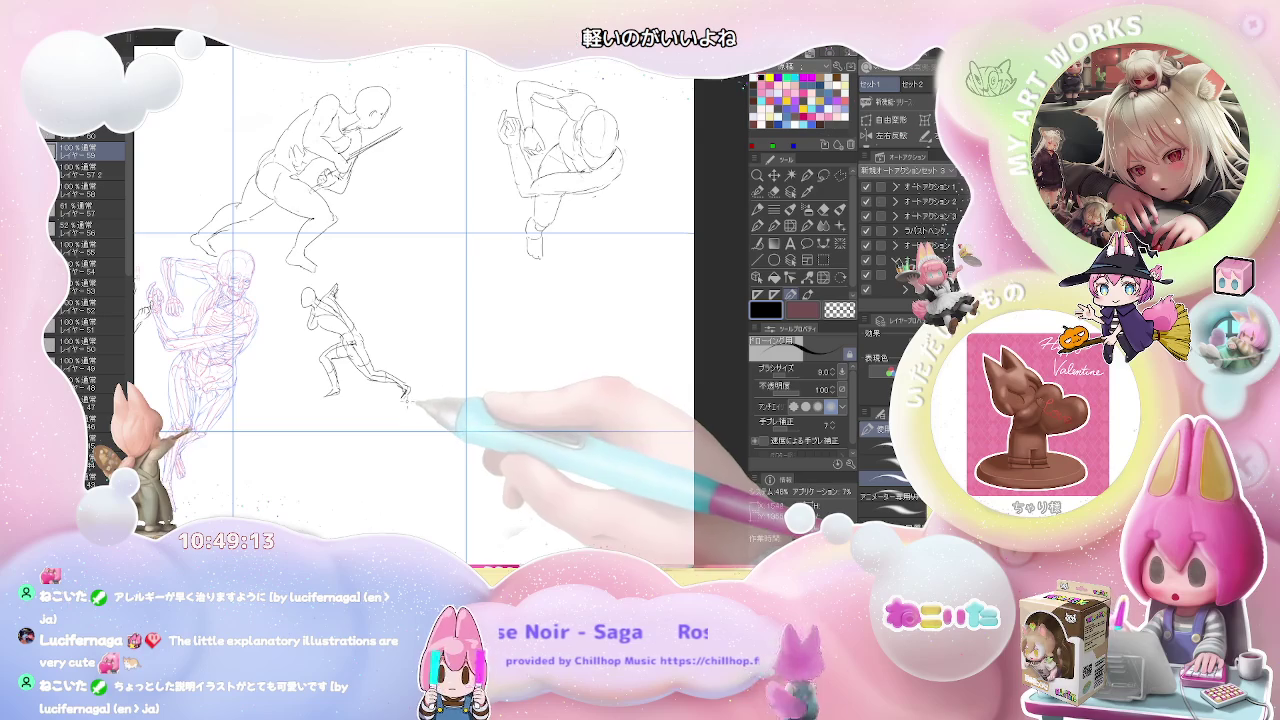
{"action": "scroll", "coordinate": [405, 398], "scroll_direction": "down", "scroll_amount": 2}
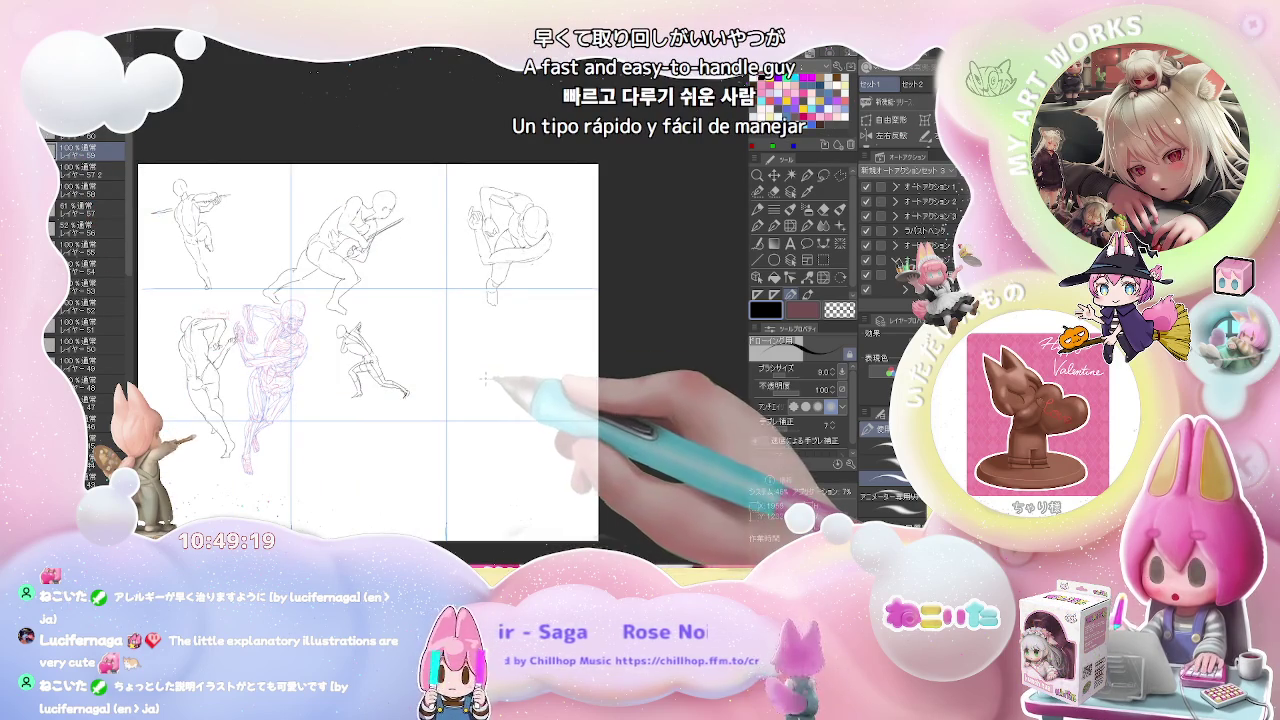
{"action": "left_click_drag", "start_coordinate": [481, 379], "coordinate": [347, 379]}
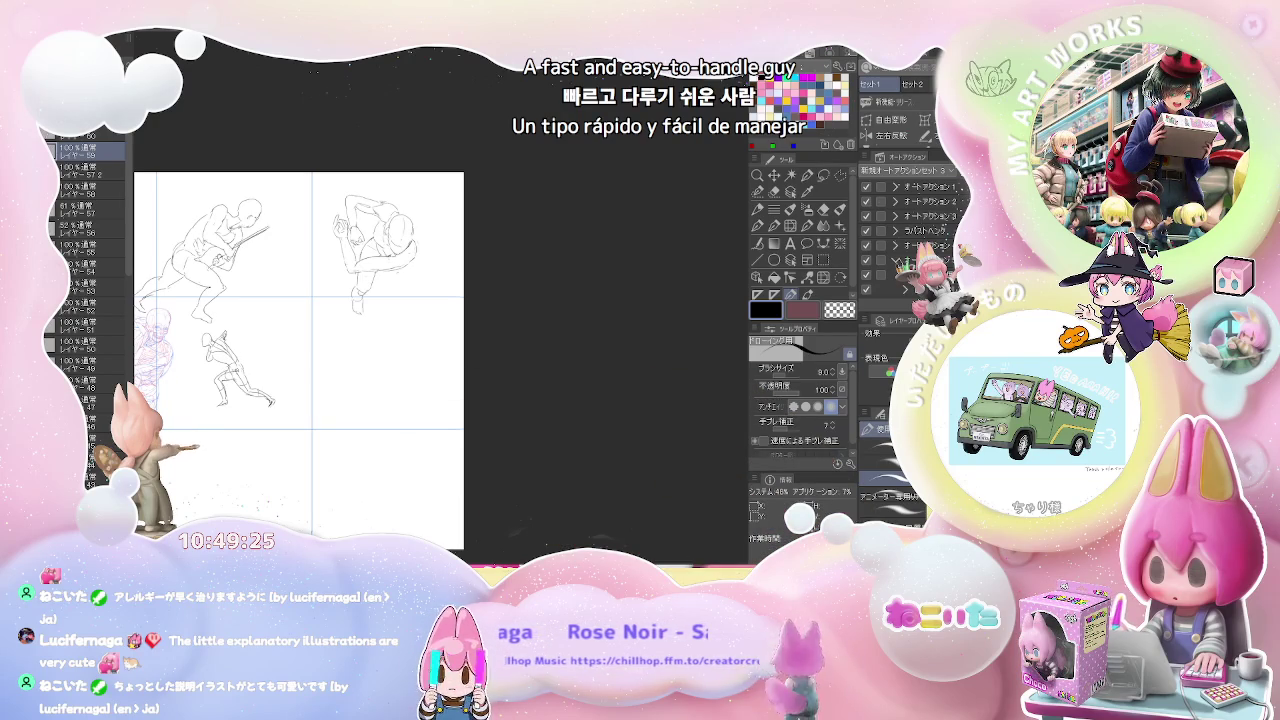
Sketch the shoulder line of a new crouching figure in the lower-right panel
{"action": "mouse_move", "coordinate": [409, 389]}
{"action": "left_mouse_down"}
{"action": "mouse_move", "coordinate": [380, 380]}
{"action": "mouse_move", "coordinate": [486, 382]}
{"action": "mouse_move", "coordinate": [272, 395]}
{"action": "left_mouse_up"}
{"action": "scroll", "coordinate": [266, 344], "scroll_direction": "up", "scroll_amount": 2}
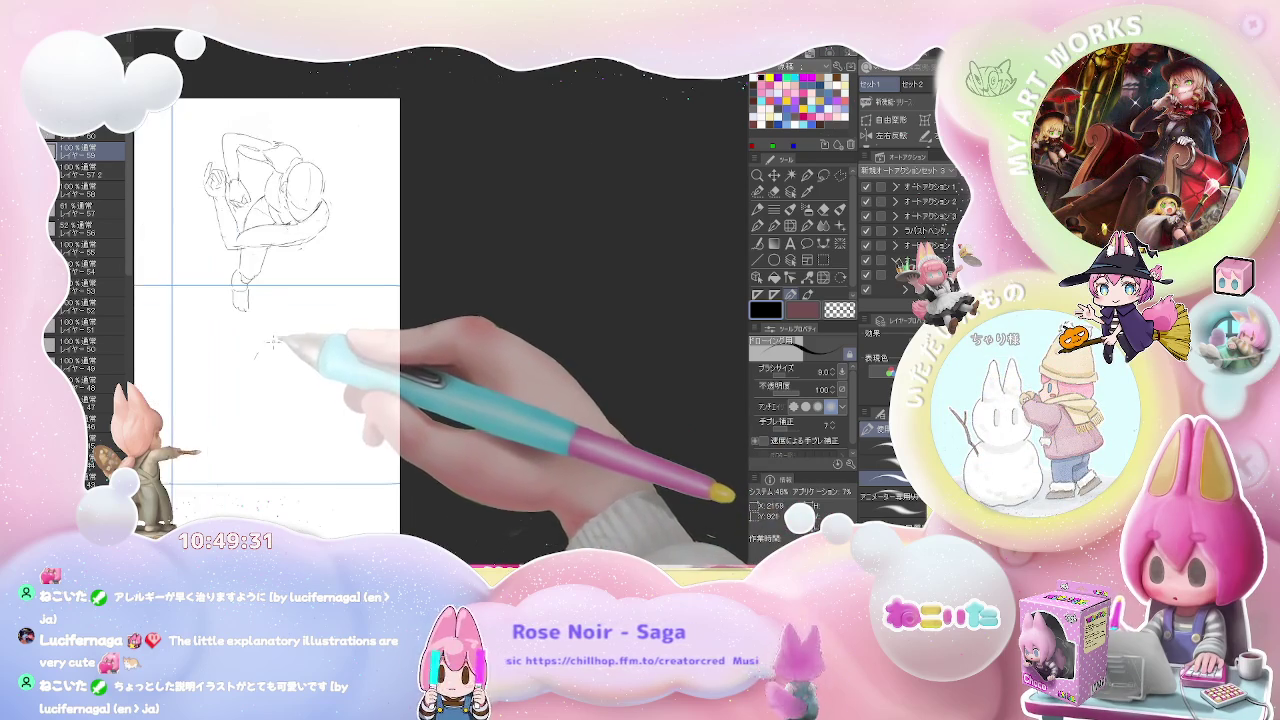
{"action": "left_click_drag", "start_coordinate": [250, 341], "coordinate": [285, 331]}
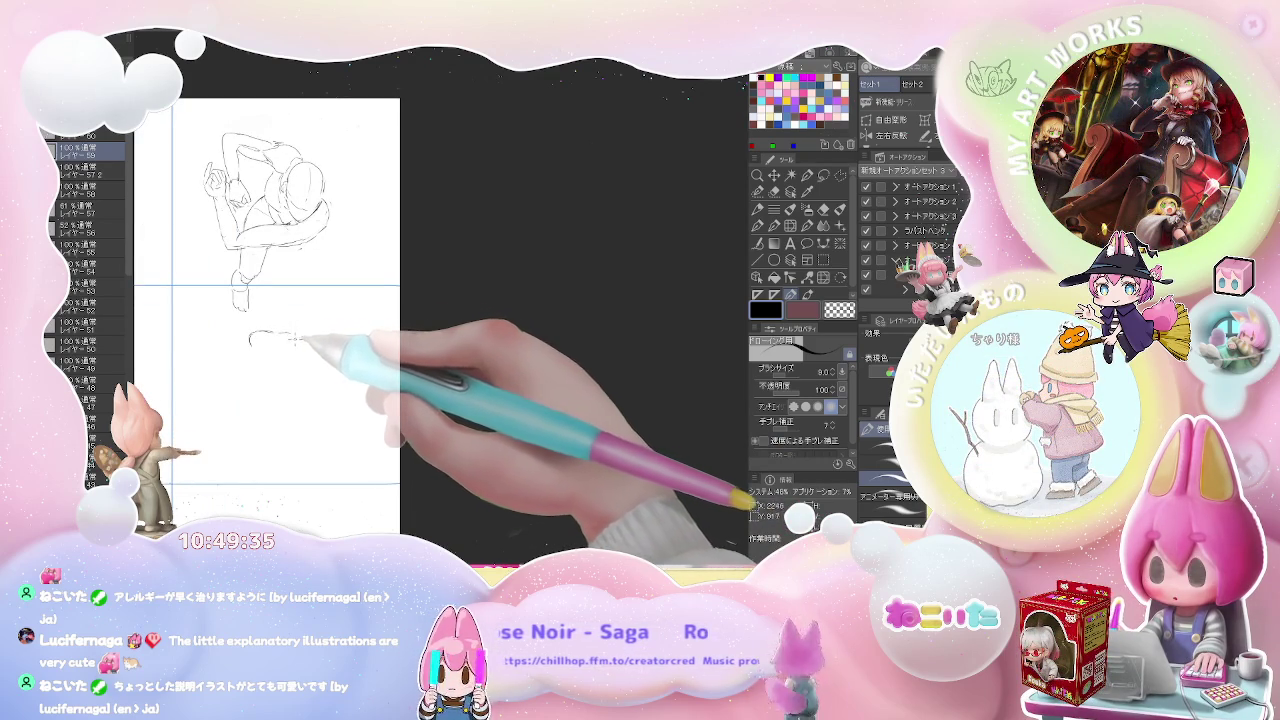
{"action": "left_click_drag", "start_coordinate": [290, 333], "coordinate": [312, 339]}
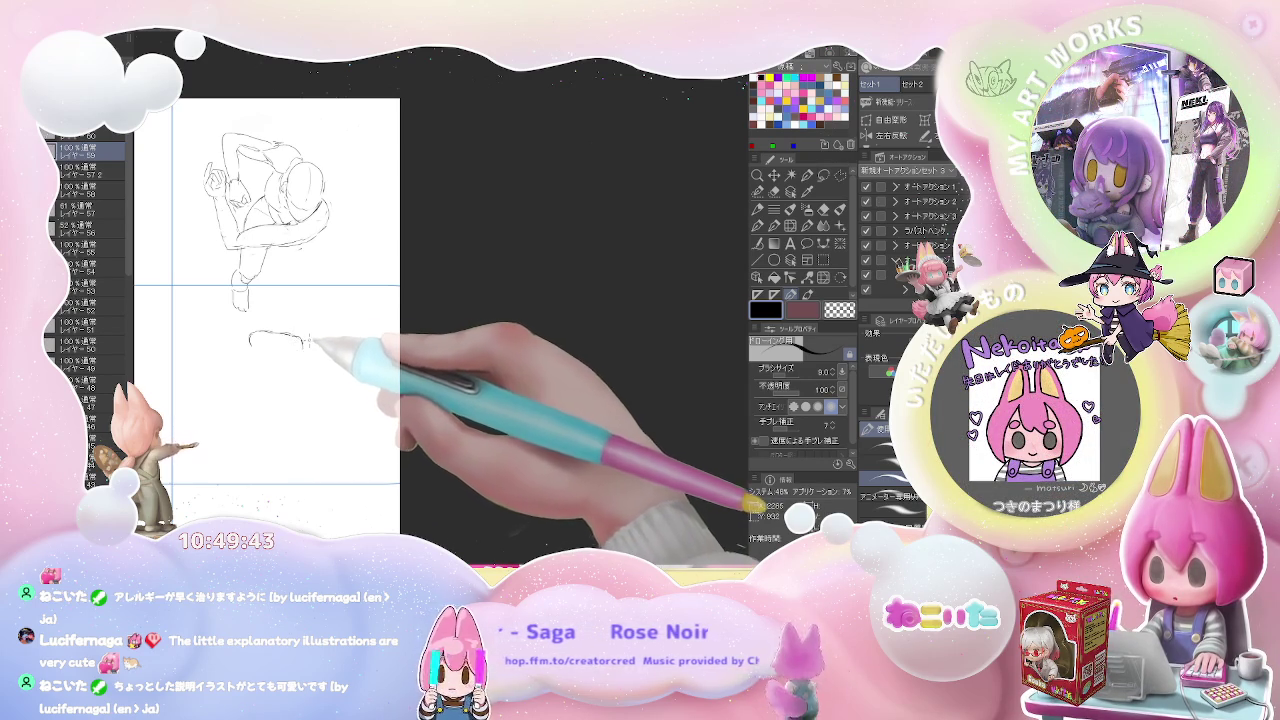
{"action": "key", "text": "e"}
{"action": "key", "text": "p"}
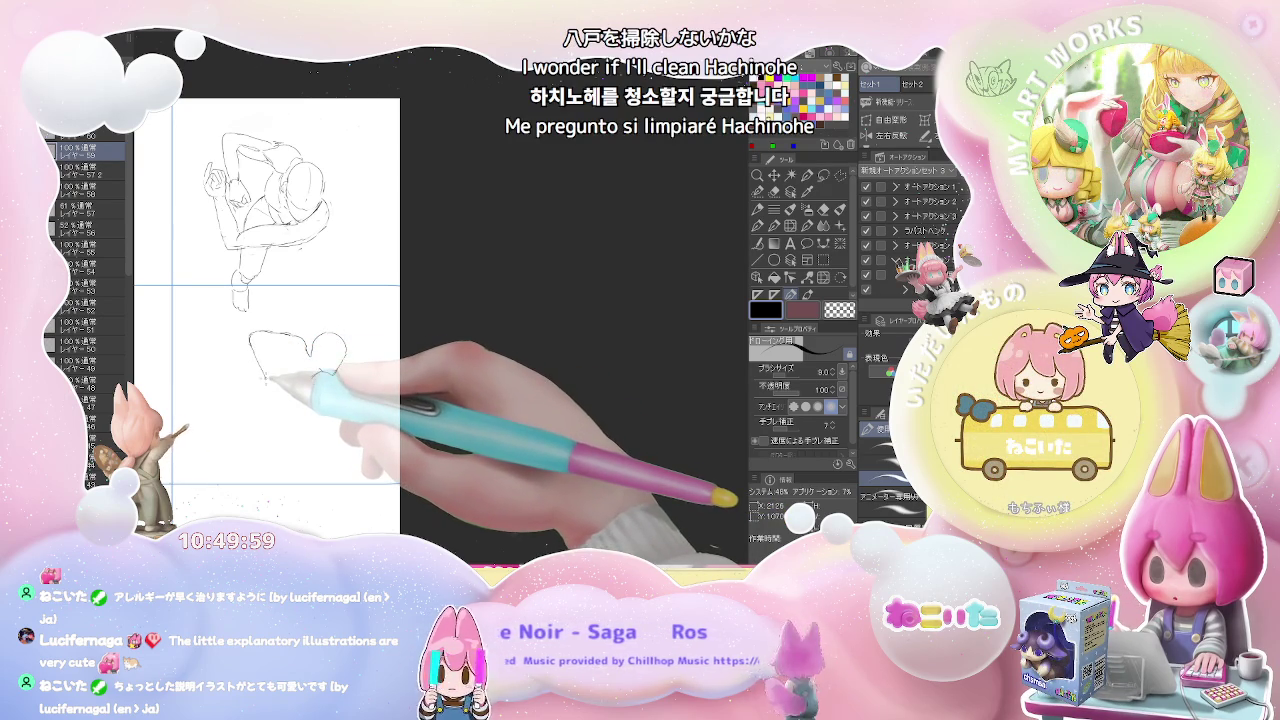
Draw the raised and bent arms beside the head and extend the torso below them
{"action": "left_click_drag", "start_coordinate": [271, 378], "coordinate": [268, 347]}
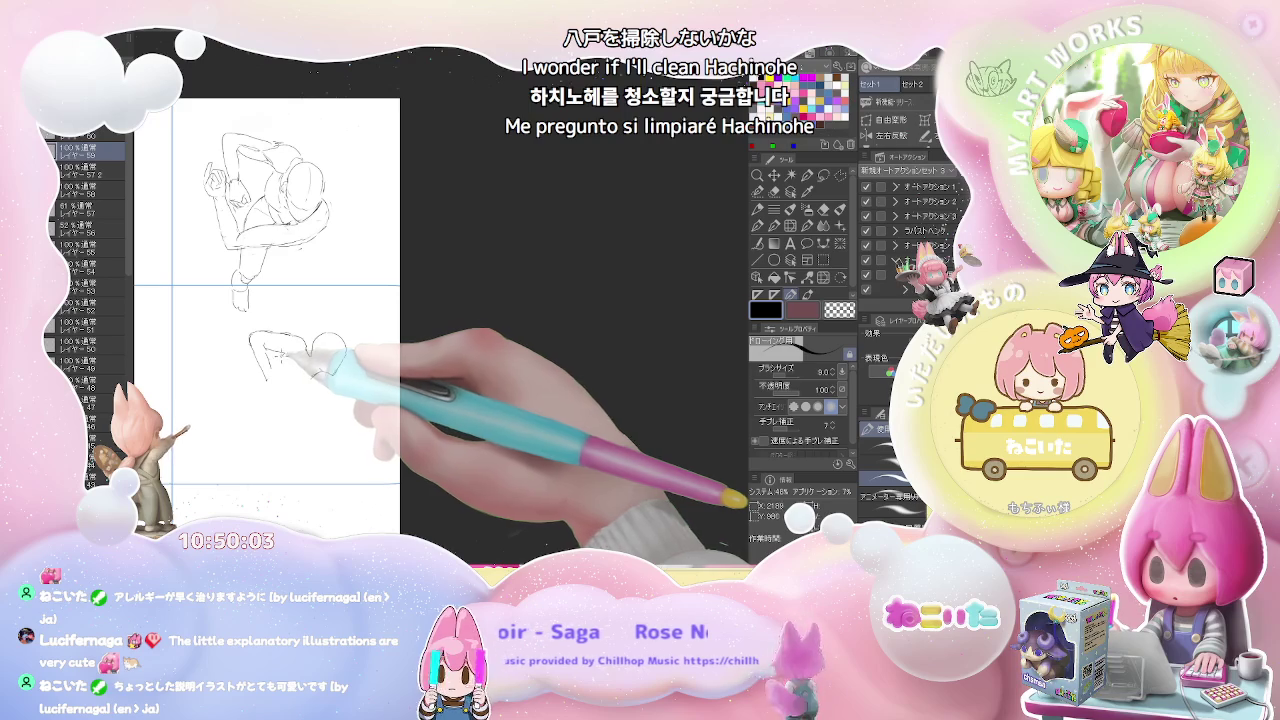
{"action": "left_click_drag", "start_coordinate": [290, 356], "coordinate": [274, 375]}
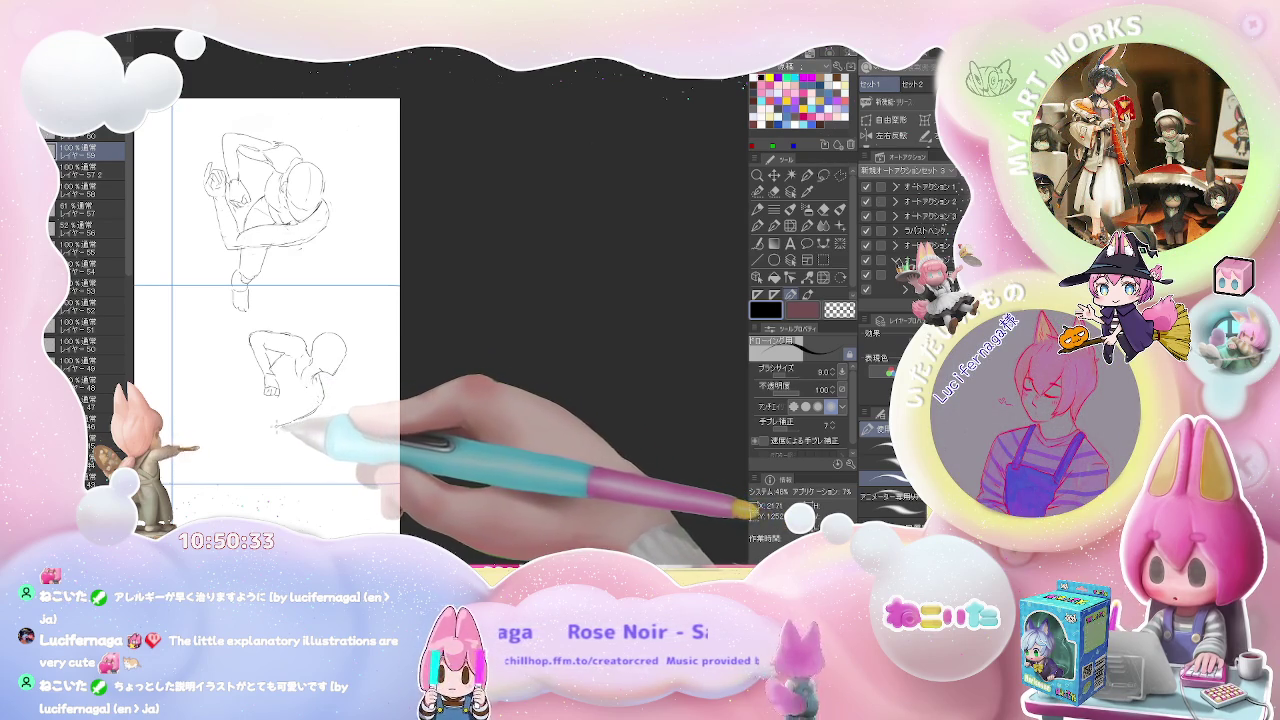
{"action": "mouse_move", "coordinate": [292, 422]}
{"action": "left_mouse_down"}
{"action": "mouse_move", "coordinate": [262, 420]}
{"action": "mouse_move", "coordinate": [246, 385]}
{"action": "mouse_move", "coordinate": [262, 425]}
{"action": "mouse_move", "coordinate": [285, 410]}
{"action": "left_mouse_up"}
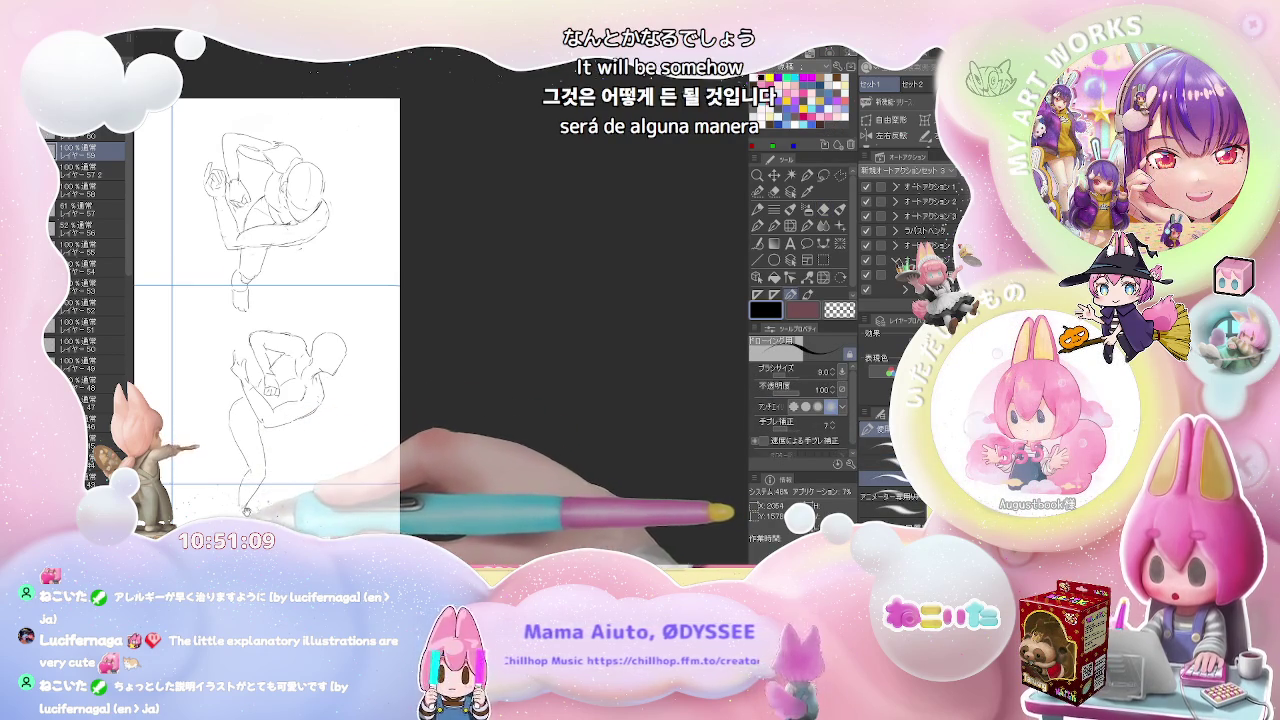
Draw the lower-right figure's leg down to the foot and touch up its torso, chest and shoulders
{"action": "left_click_drag", "start_coordinate": [245, 510], "coordinate": [262, 433]}
{"action": "key", "text": "e"}
{"action": "key", "text": "p"}
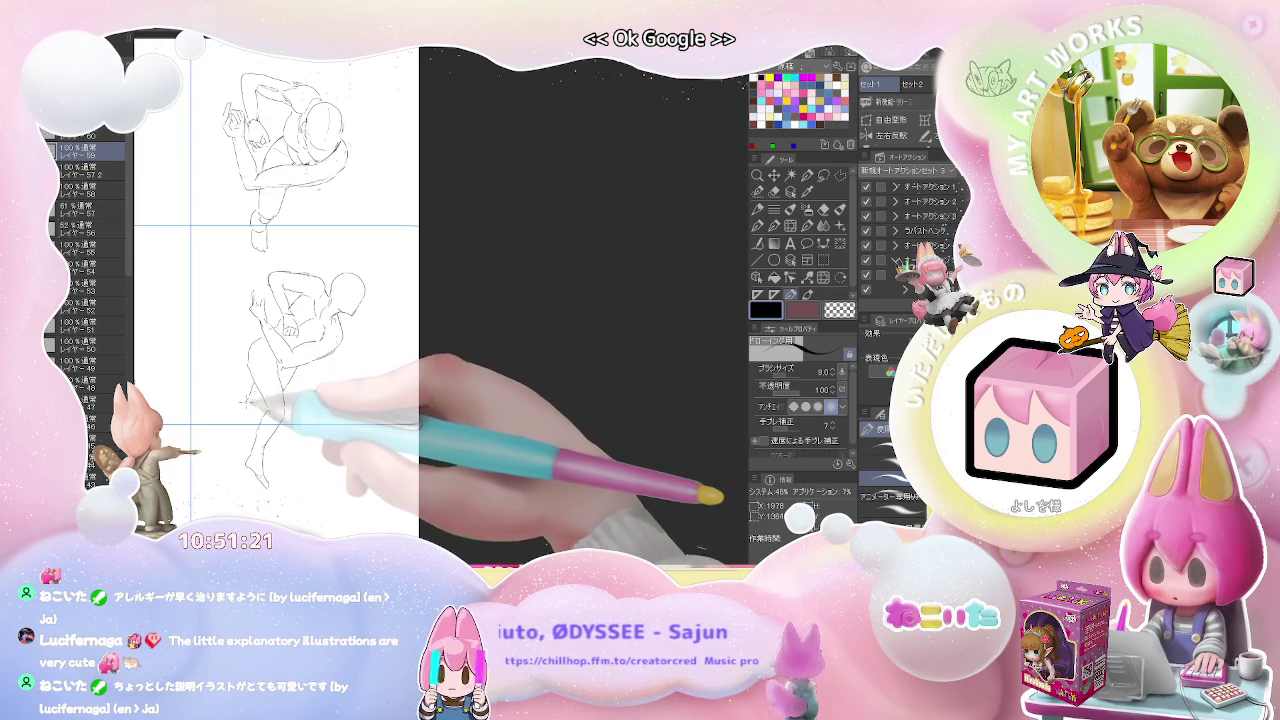
{"action": "mouse_move", "coordinate": [262, 398]}
{"action": "left_mouse_down"}
{"action": "mouse_move", "coordinate": [215, 437]}
{"action": "mouse_move", "coordinate": [256, 484]}
{"action": "left_mouse_up"}
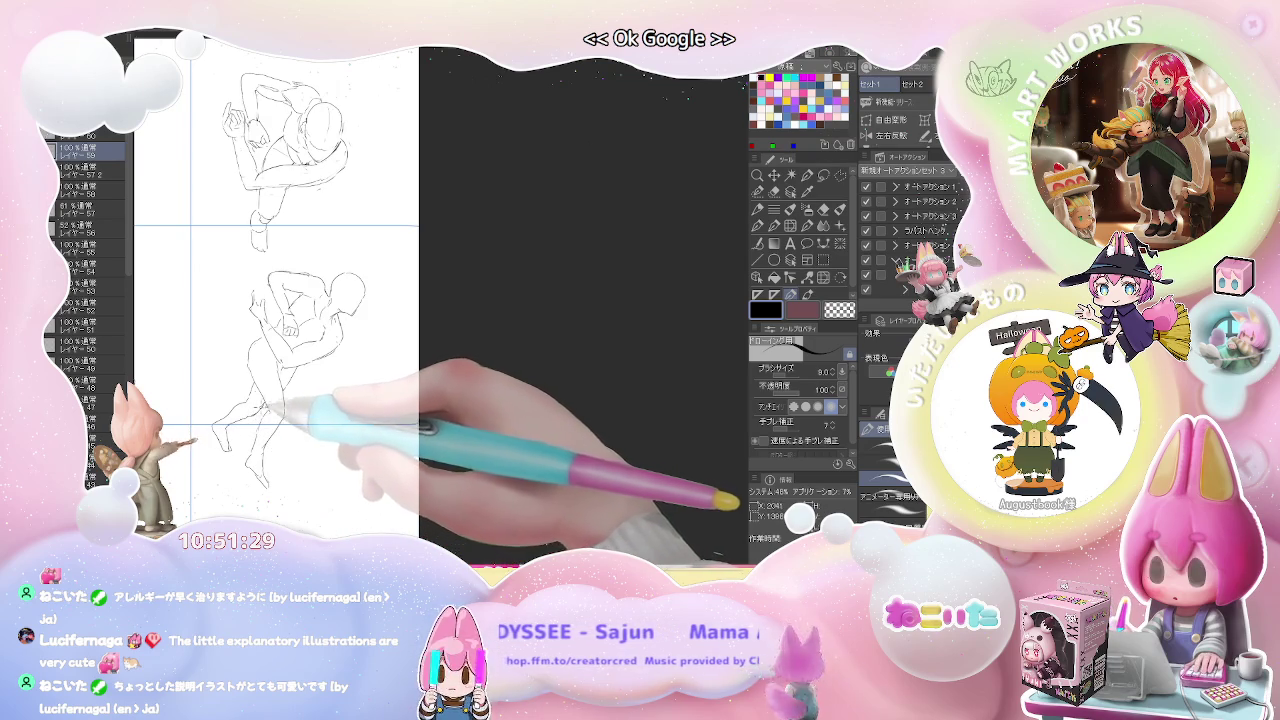
{"action": "left_click_drag", "start_coordinate": [280, 432], "coordinate": [305, 372]}
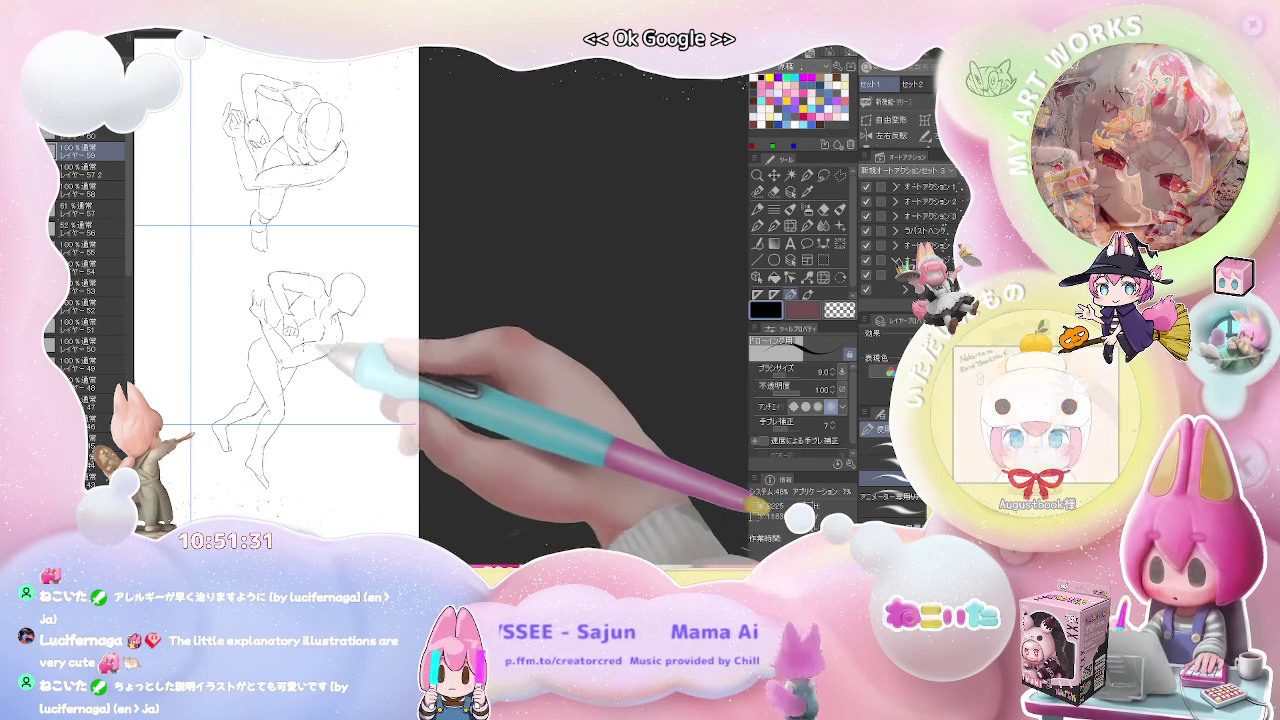
{"action": "left_click_drag", "start_coordinate": [252, 300], "coordinate": [350, 330]}
{"action": "scroll", "coordinate": [400, 339], "scroll_direction": "down", "scroll_amount": 2}
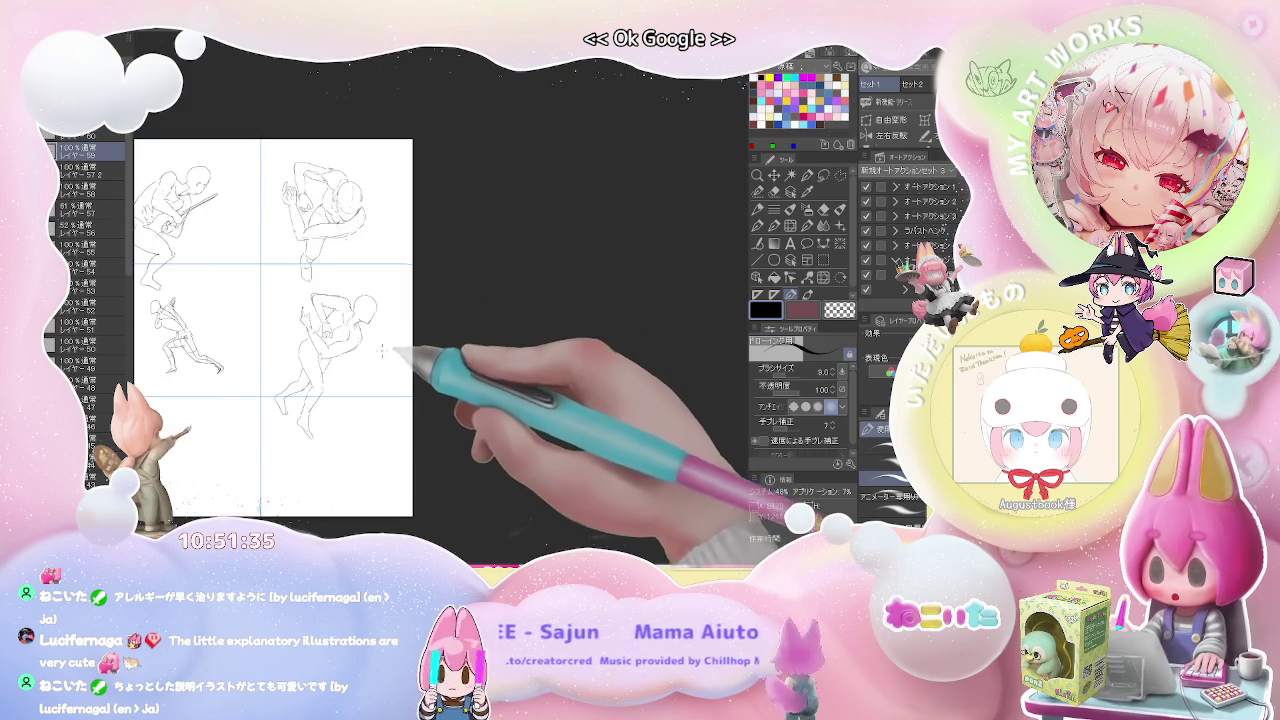
Switch to the next sketch layer and draw a new figure's head, neck and shoulders
{"action": "scroll", "coordinate": [390, 335], "scroll_direction": "up", "scroll_amount": 2}
{"action": "scroll", "coordinate": [371, 326], "scroll_direction": "up", "scroll_amount": 2}
{"action": "scroll", "coordinate": [378, 326], "scroll_direction": "down", "scroll_amount": 2}
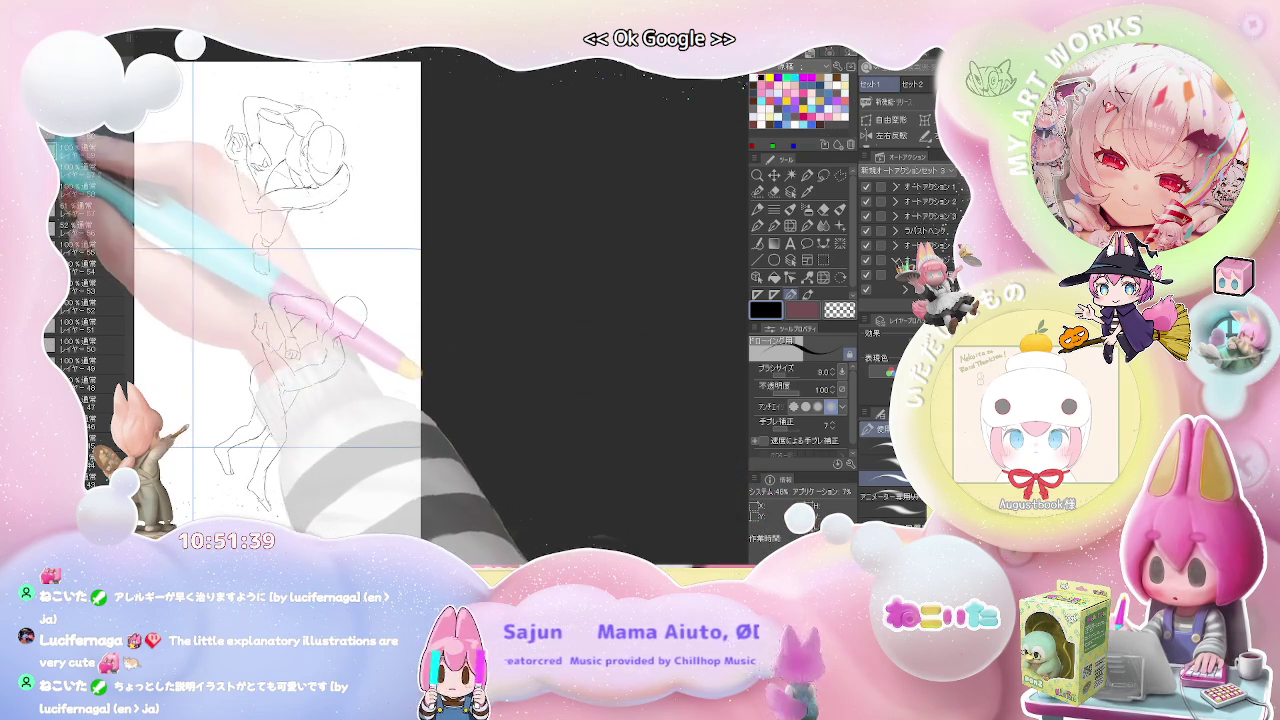
{"action": "left_click", "coordinate": [97, 128]}
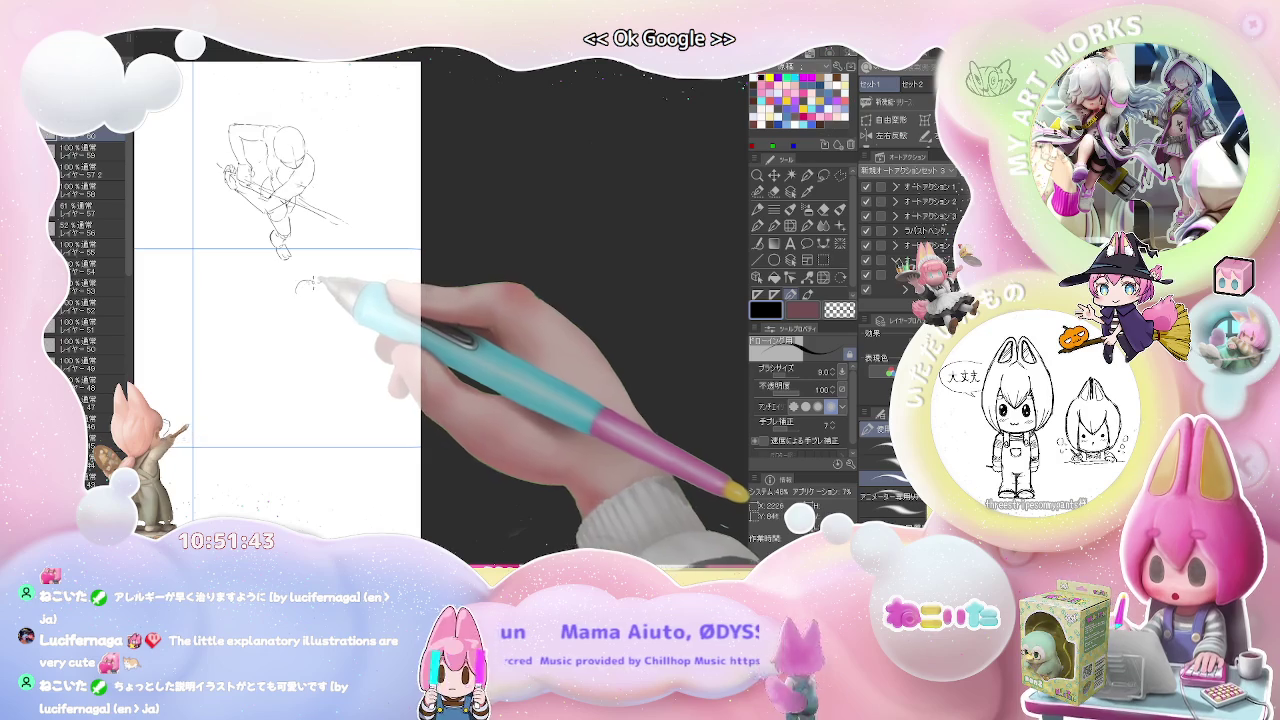
{"action": "left_click_drag", "start_coordinate": [297, 289], "coordinate": [313, 296]}
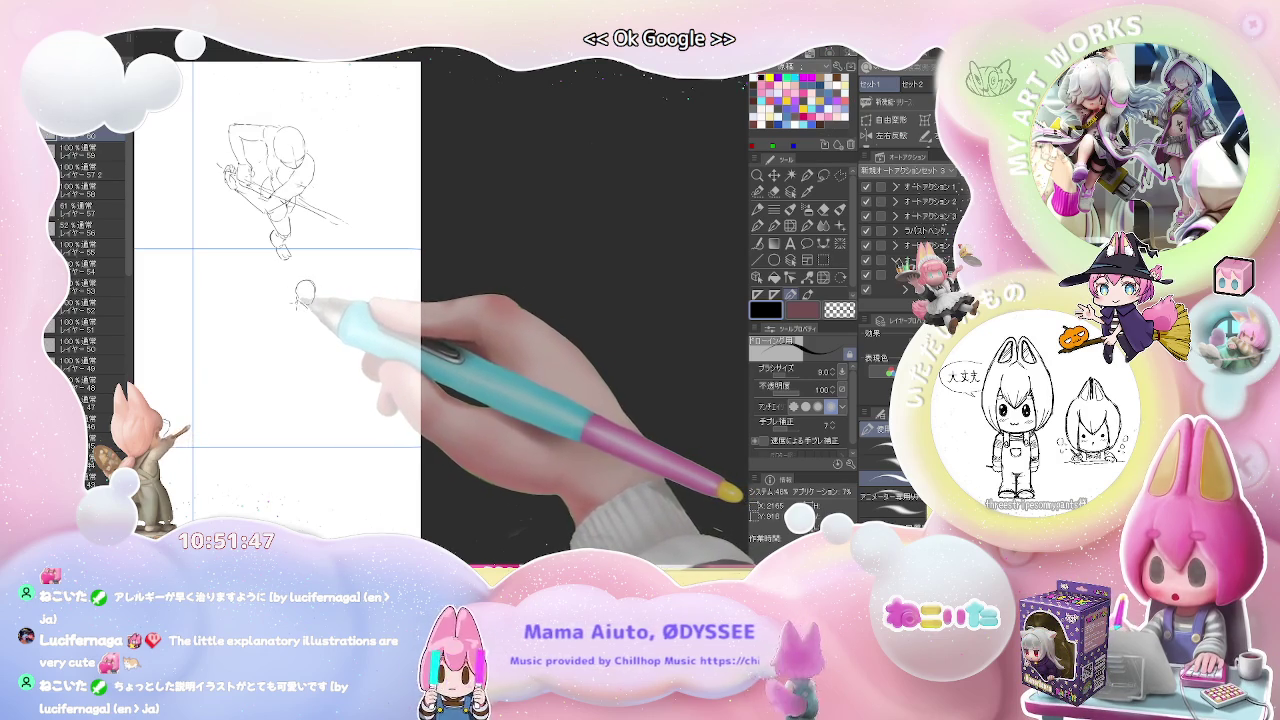
{"action": "mouse_move", "coordinate": [286, 292]}
{"action": "left_mouse_down"}
{"action": "mouse_move", "coordinate": [307, 318]}
{"action": "mouse_move", "coordinate": [269, 324]}
{"action": "left_mouse_up"}
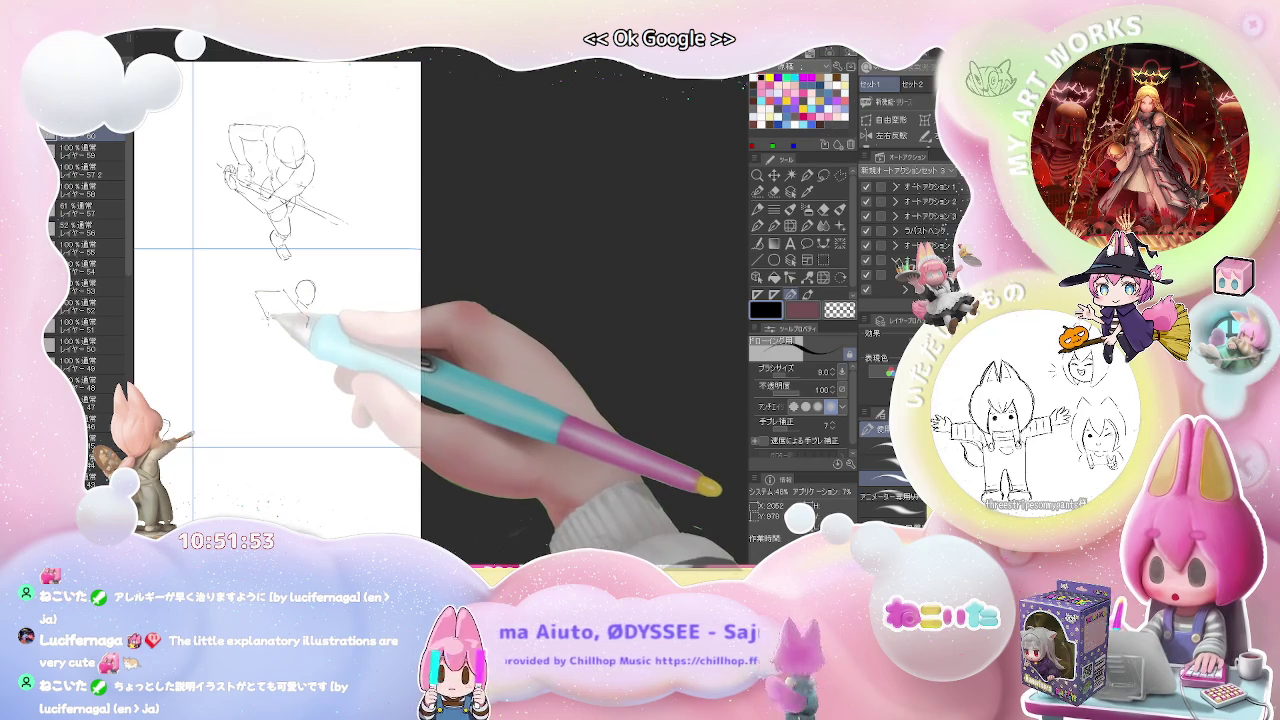
Block in the figure's chest, downward torso line, spreading legs and a short arm stroke
{"action": "mouse_move", "coordinate": [300, 300]}
{"action": "left_mouse_down"}
{"action": "mouse_move", "coordinate": [305, 328]}
{"action": "mouse_move", "coordinate": [281, 351]}
{"action": "mouse_move", "coordinate": [267, 352]}
{"action": "mouse_move", "coordinate": [250, 318]}
{"action": "mouse_move", "coordinate": [305, 336]}
{"action": "mouse_move", "coordinate": [262, 362]}
{"action": "left_mouse_up"}
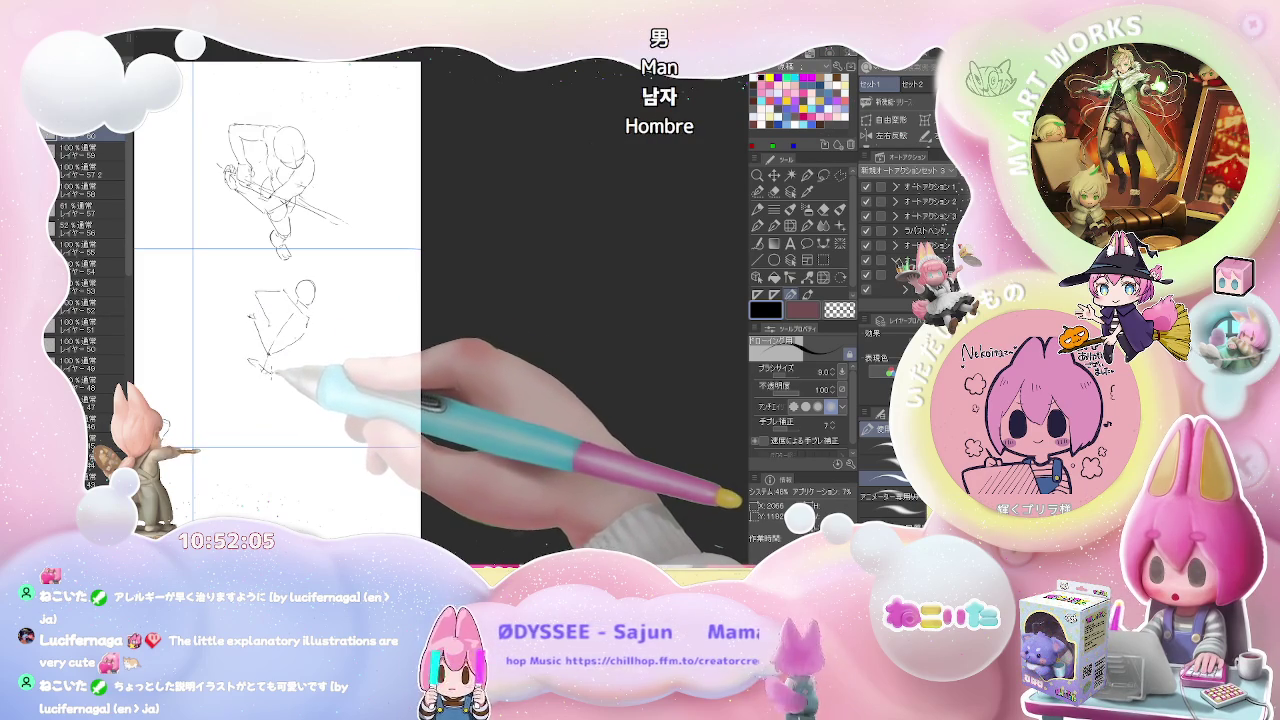
{"action": "left_click_drag", "start_coordinate": [262, 362], "coordinate": [250, 445]}
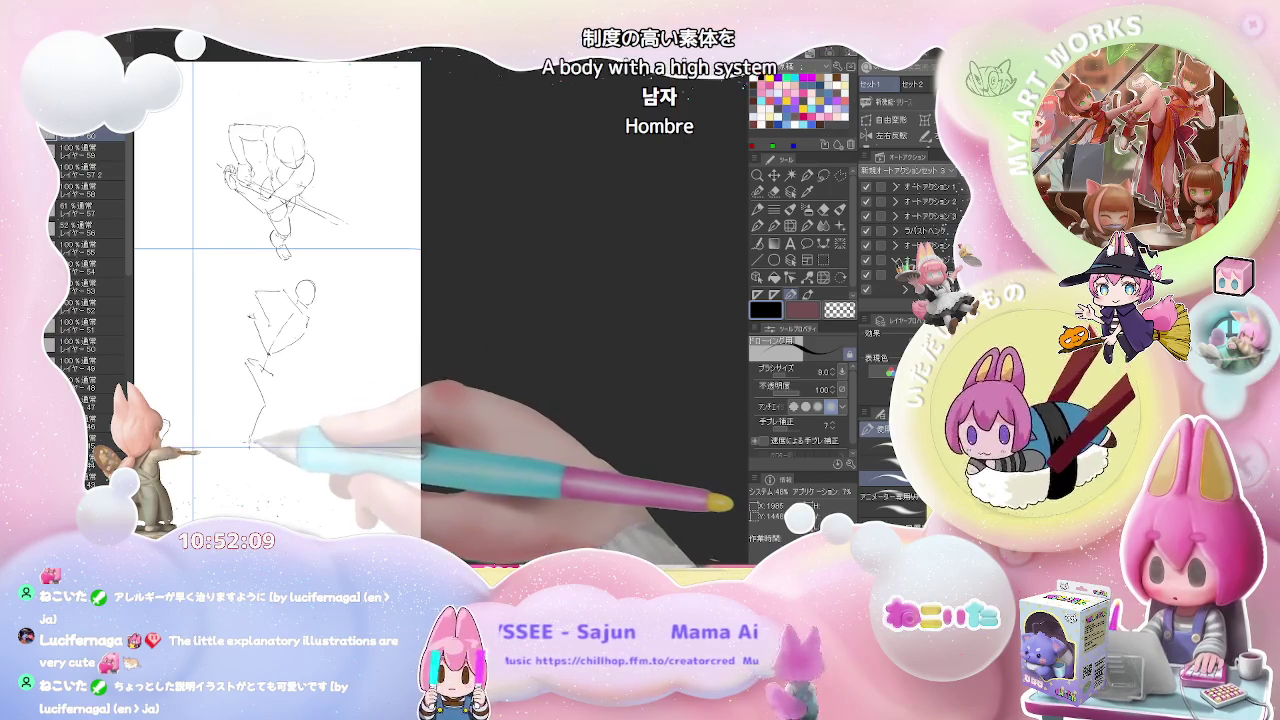
{"action": "left_click_drag", "start_coordinate": [268, 372], "coordinate": [206, 428]}
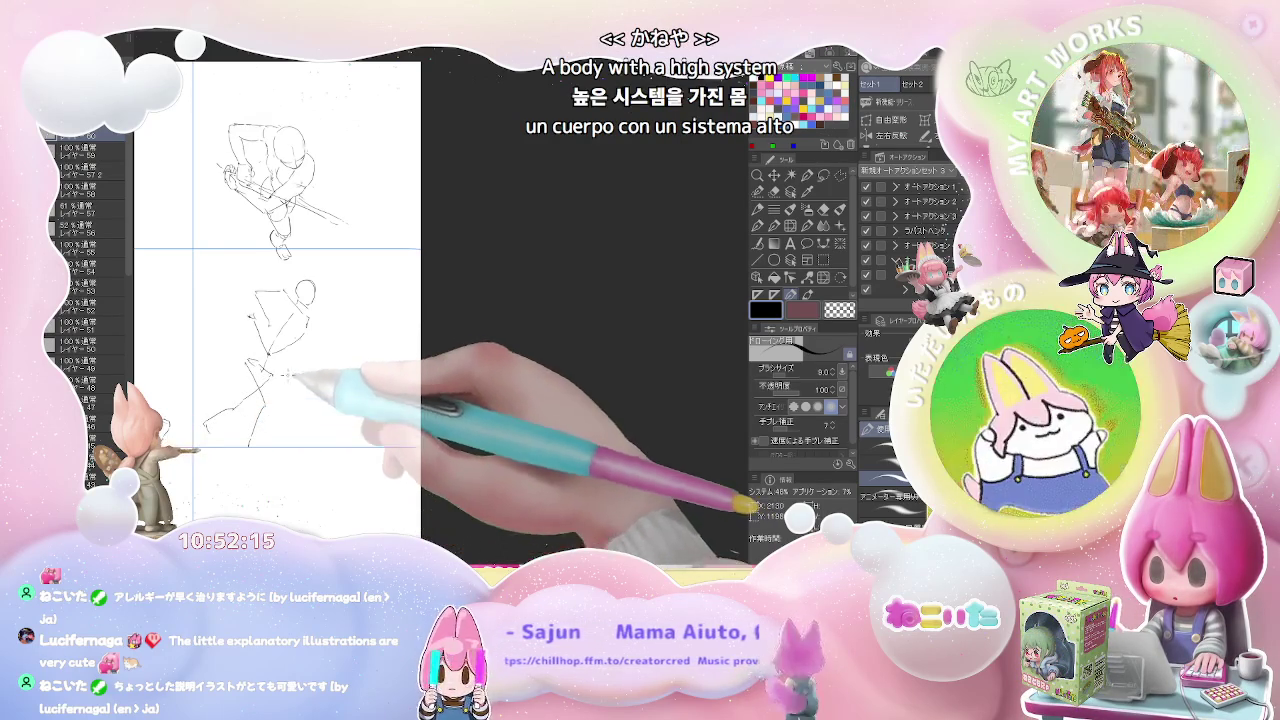
{"action": "left_click_drag", "start_coordinate": [216, 162], "coordinate": [232, 174]}
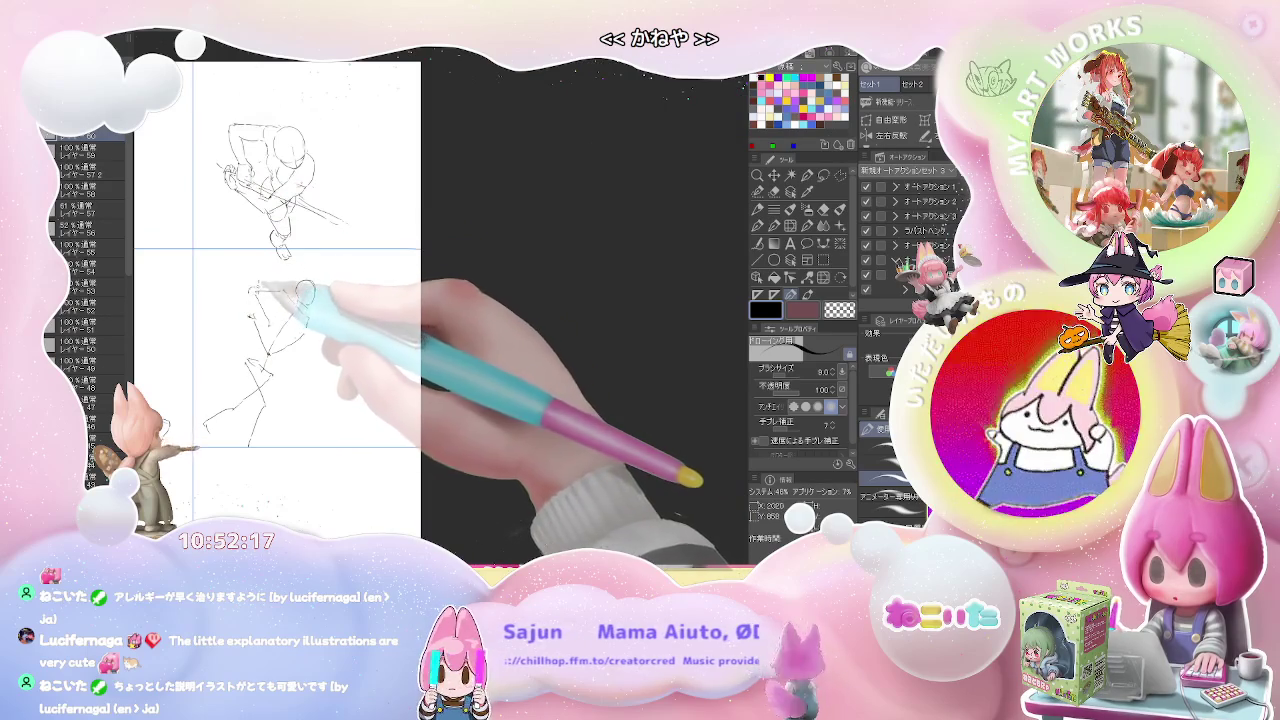
Zoom in and refine the lower figure's chest, shoulders and bent arm by erasing and redrawing
{"action": "key", "text": "ctrl+plus"}
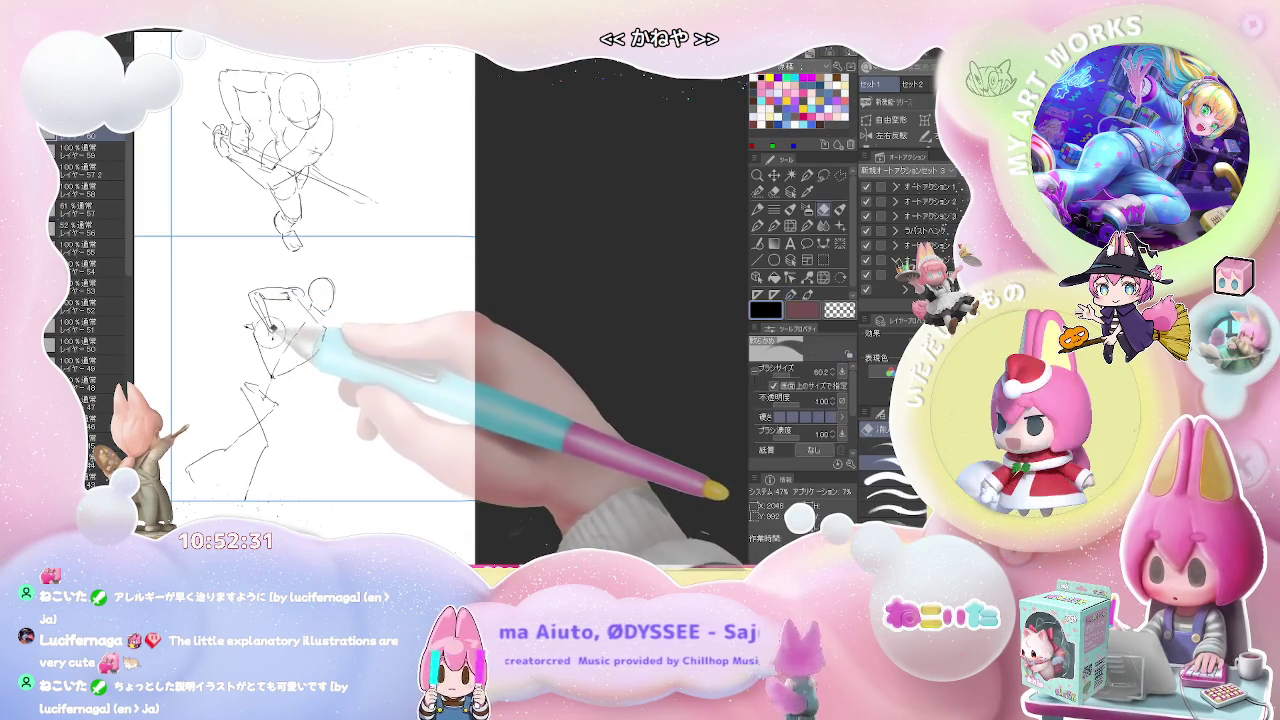
{"action": "key", "text": "e"}
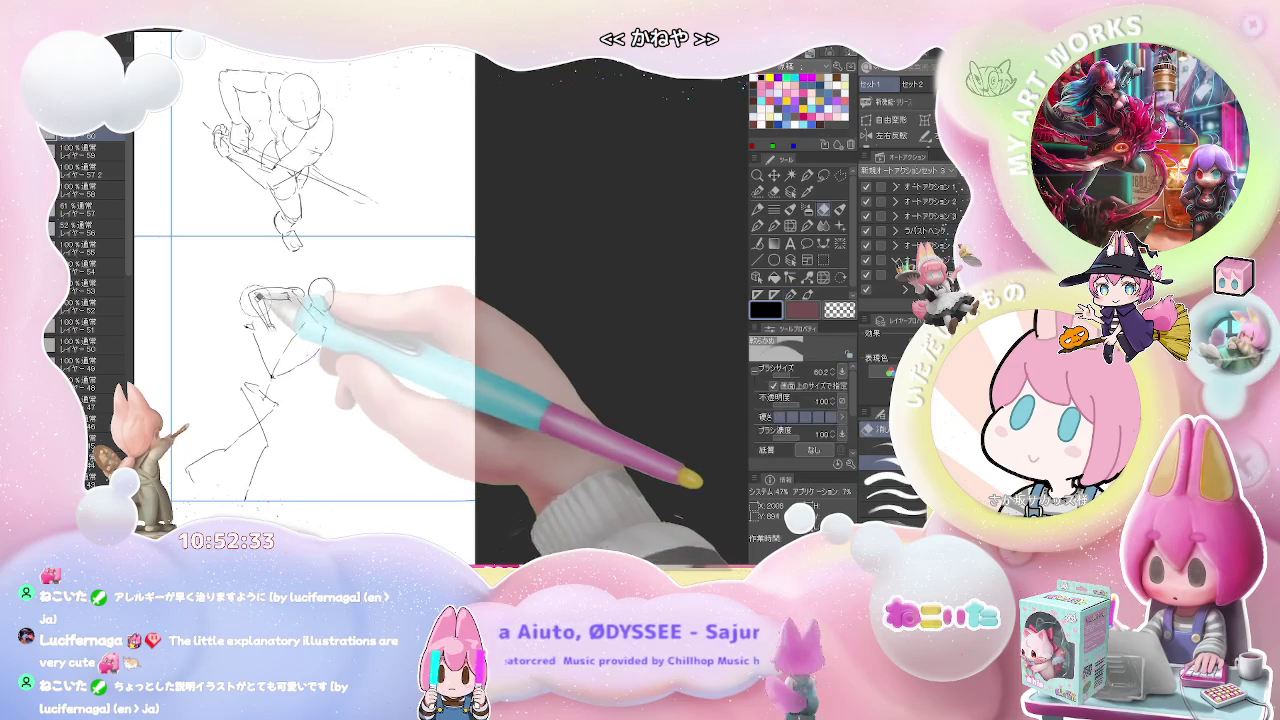
{"action": "key", "text": "p"}
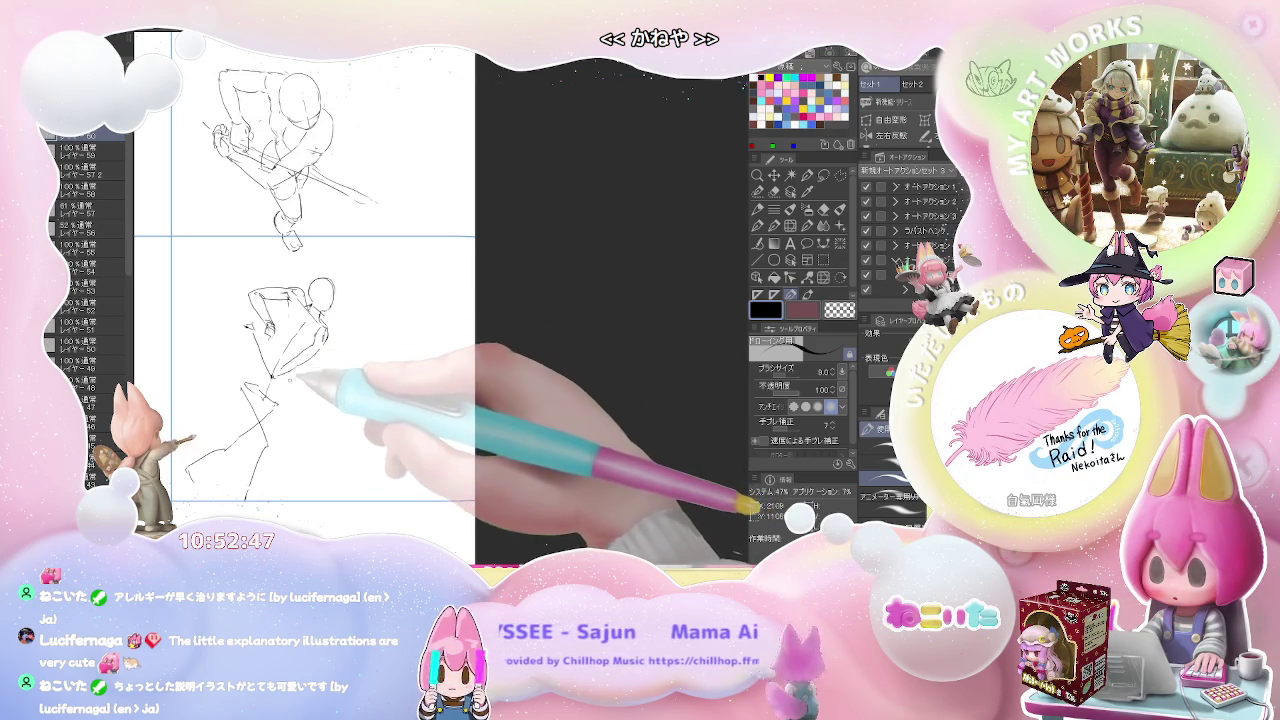
{"action": "key", "text": "e"}
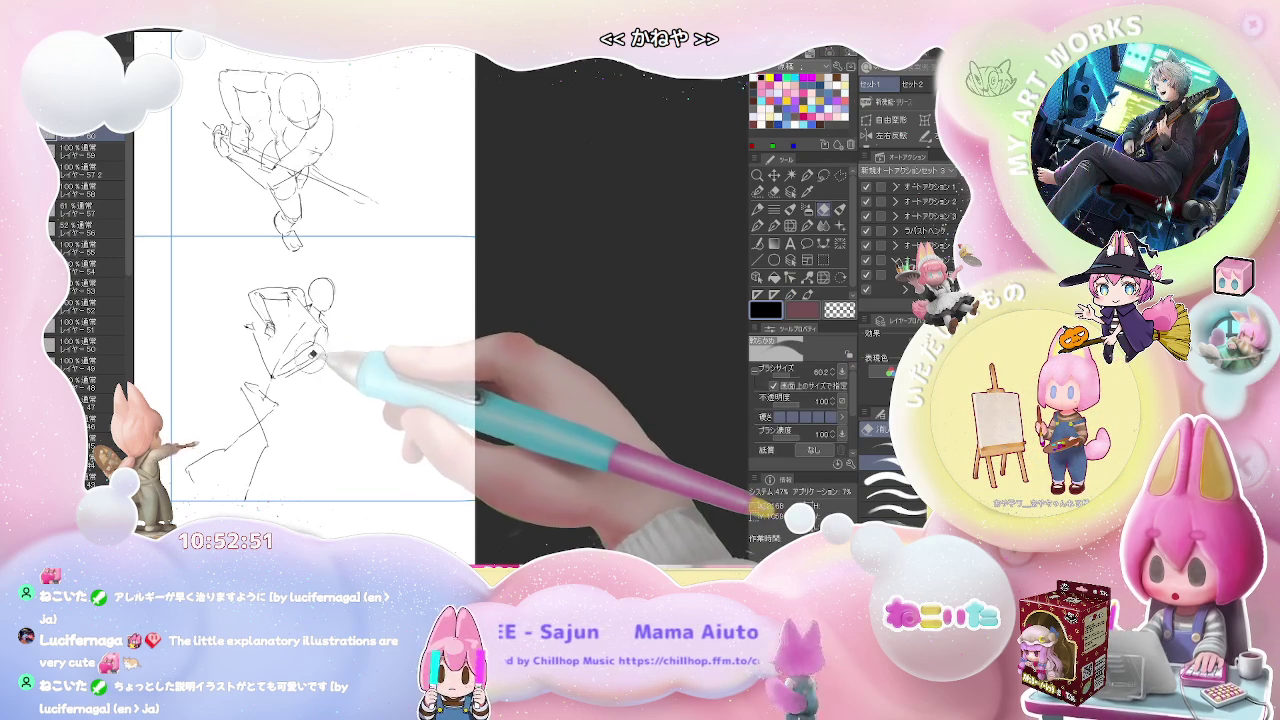
{"action": "key", "text": "p"}
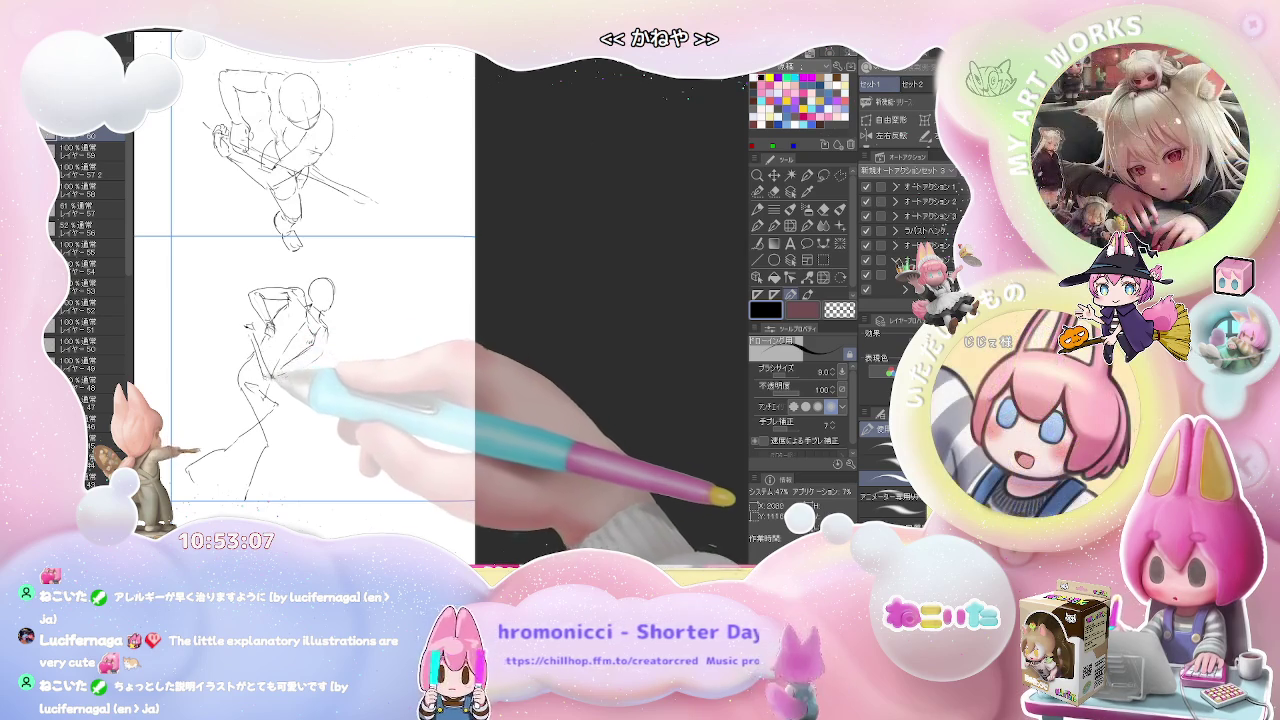
{"action": "key", "text": "e"}
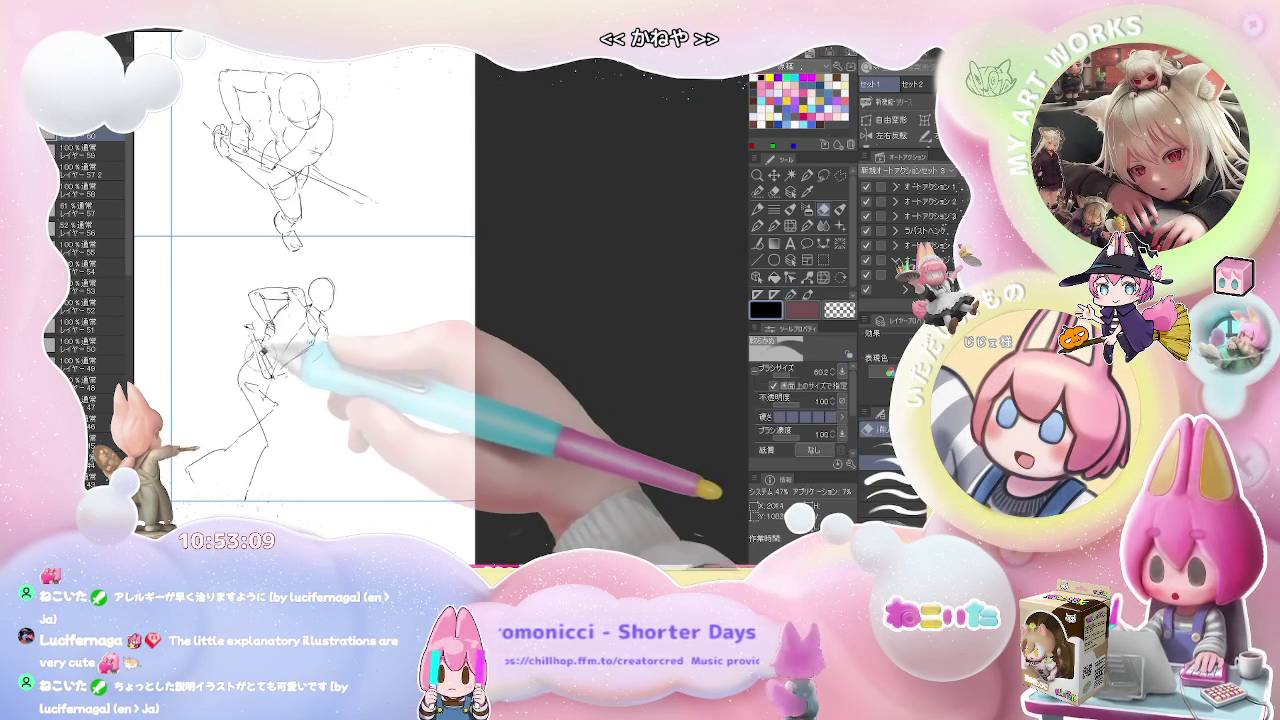
{"action": "key", "text": "p"}
{"action": "key", "text": "e"}
{"action": "key", "text": "p"}
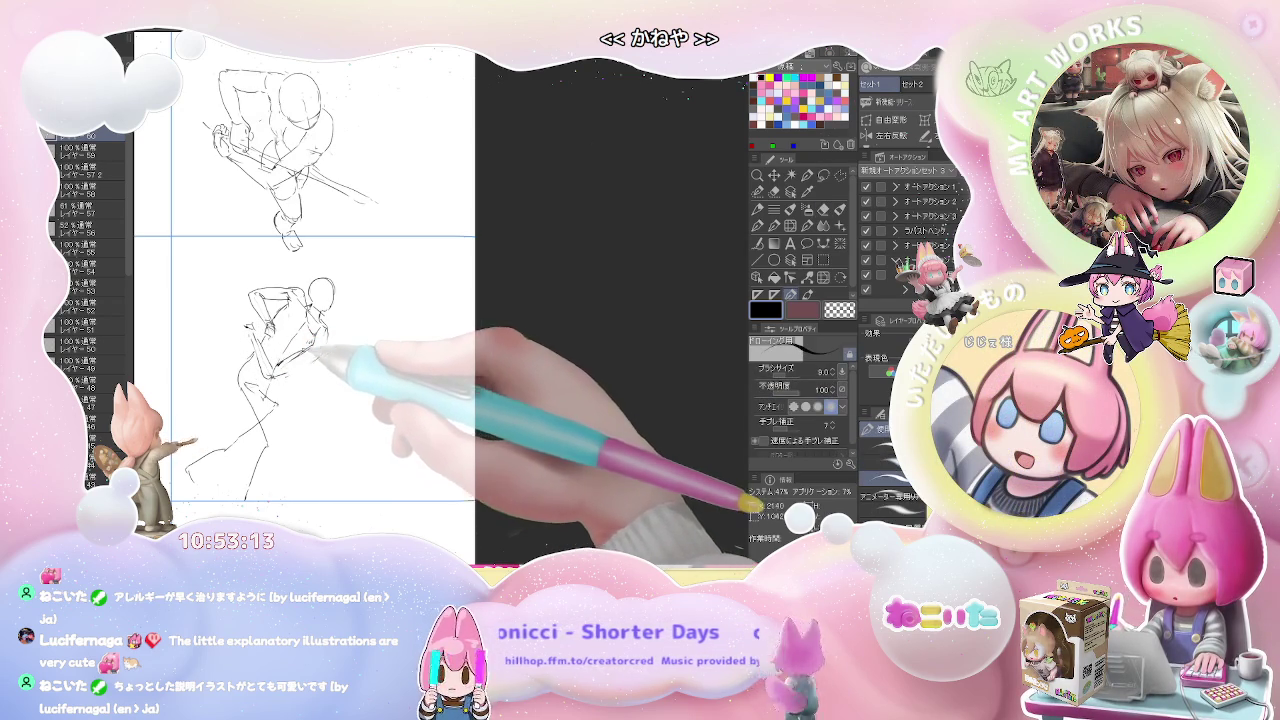
Add torso contours and redraw the lower figure's legs and feet, then zoom out to the whole grid
{"action": "mouse_move", "coordinate": [300, 345]}
{"action": "left_mouse_down"}
{"action": "mouse_move", "coordinate": [322, 332]}
{"action": "mouse_move", "coordinate": [286, 328]}
{"action": "left_mouse_up"}
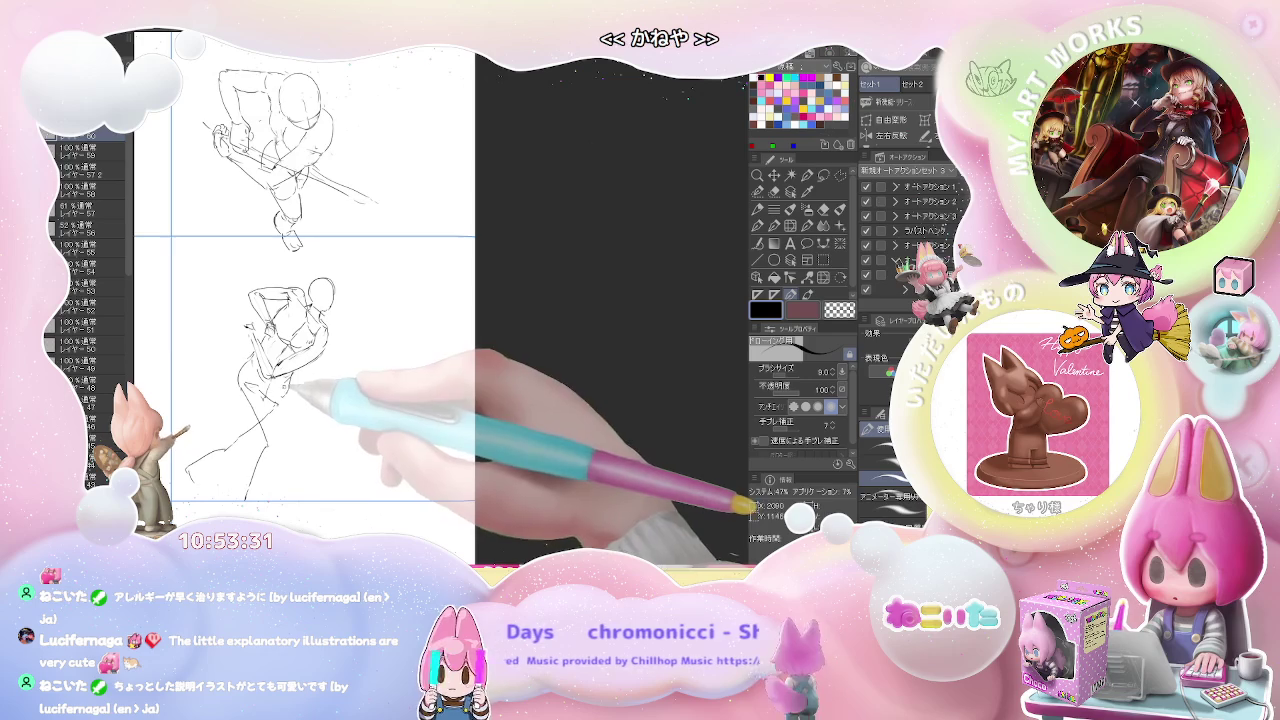
{"action": "key", "text": "e"}
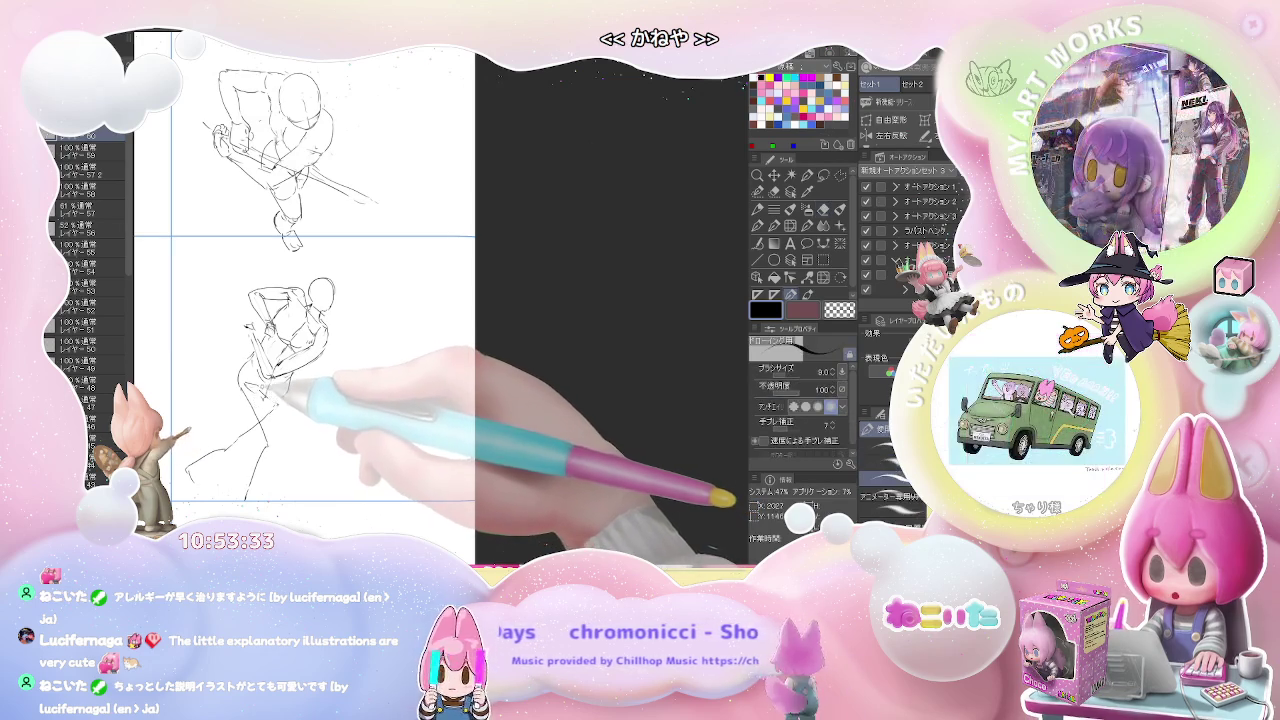
{"action": "key", "text": "p"}
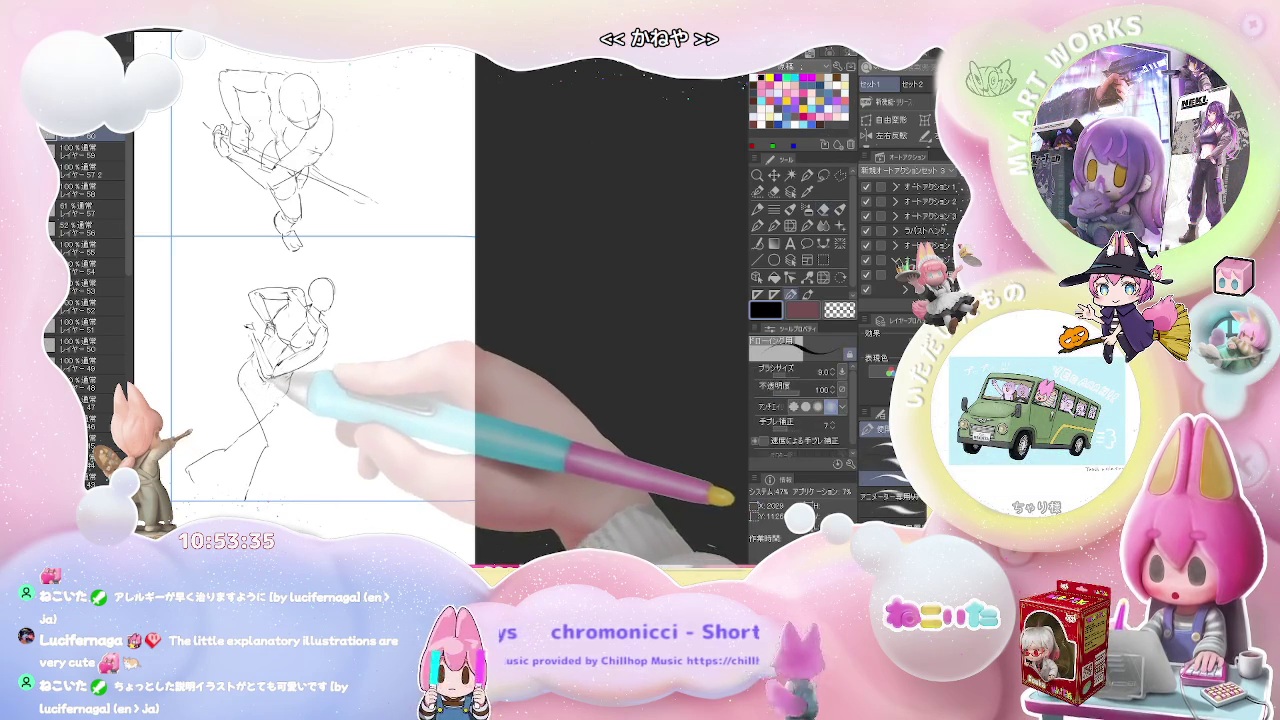
{"action": "key", "text": "e"}
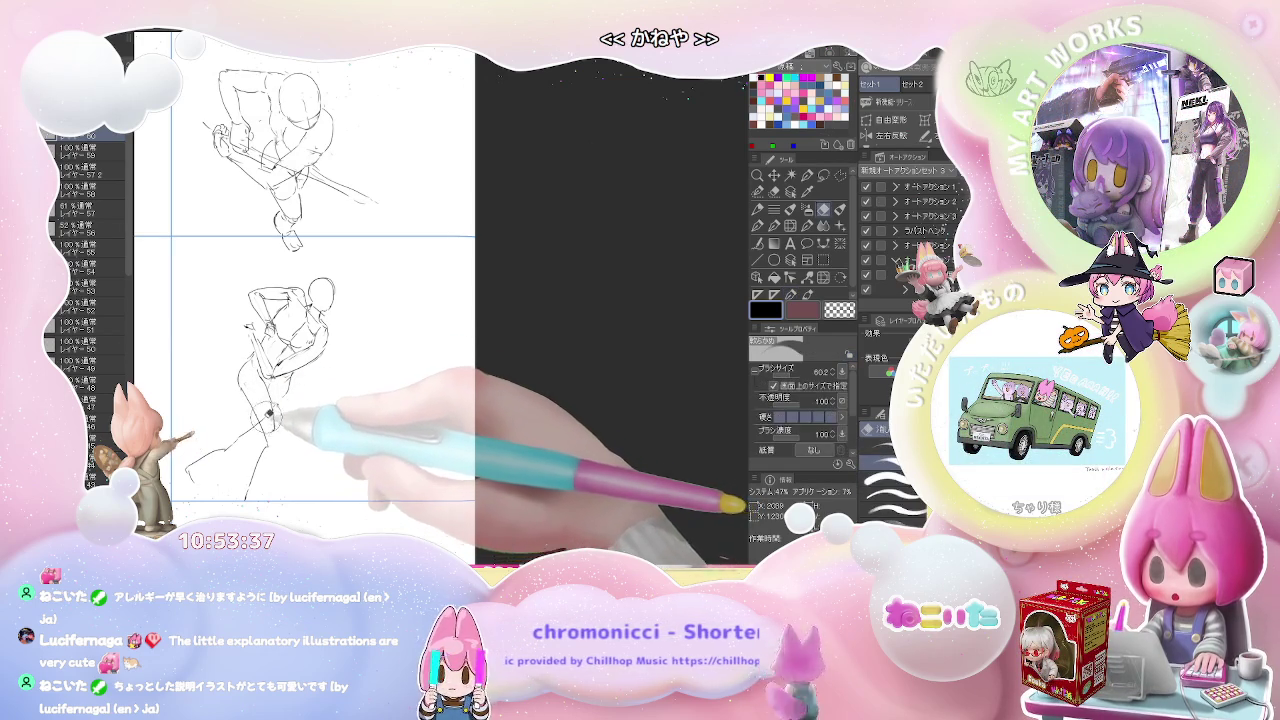
{"action": "key", "text": "p"}
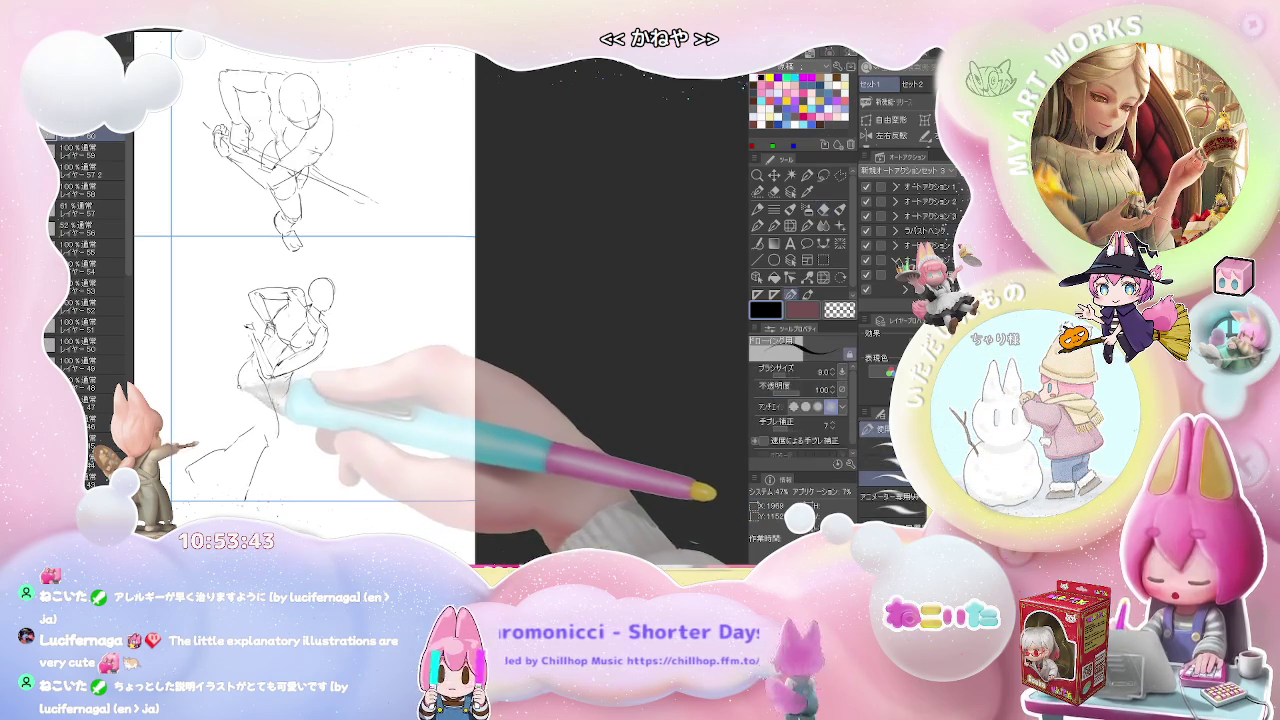
{"action": "key", "text": "e"}
{"action": "key", "text": "p"}
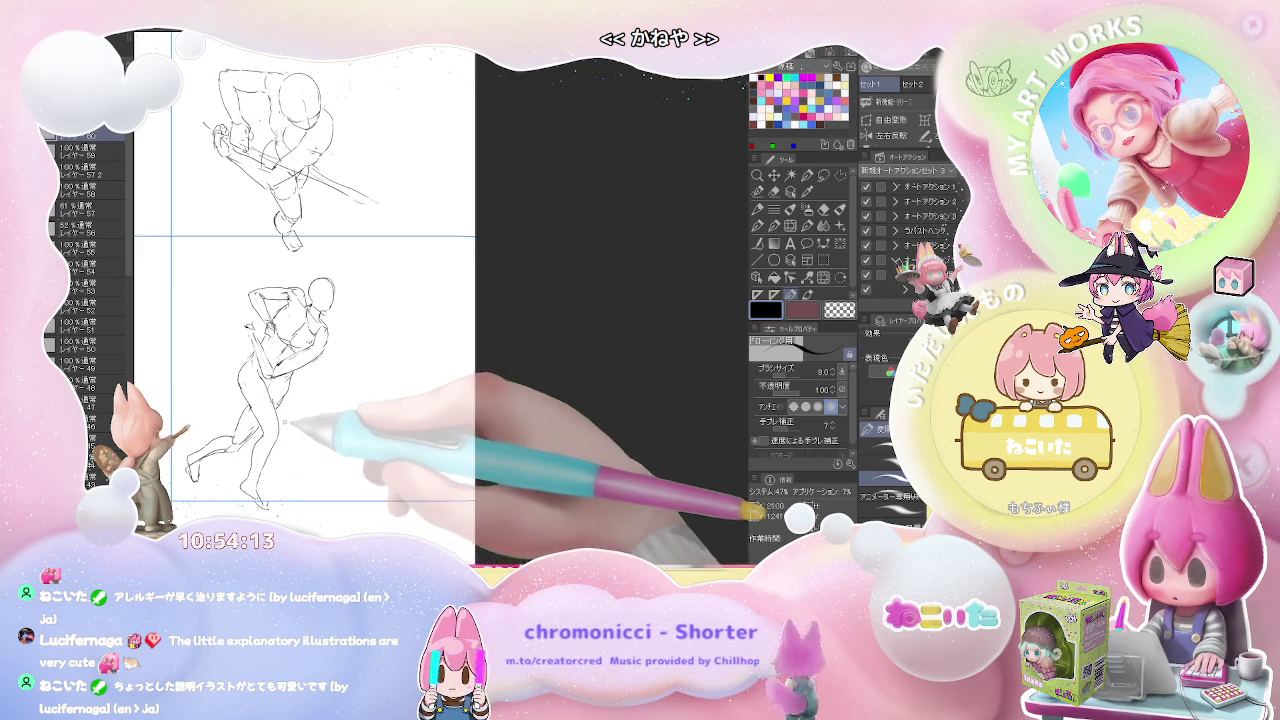
{"action": "key", "text": "ctrl+minus"}
{"action": "key", "text": "ctrl+minus"}
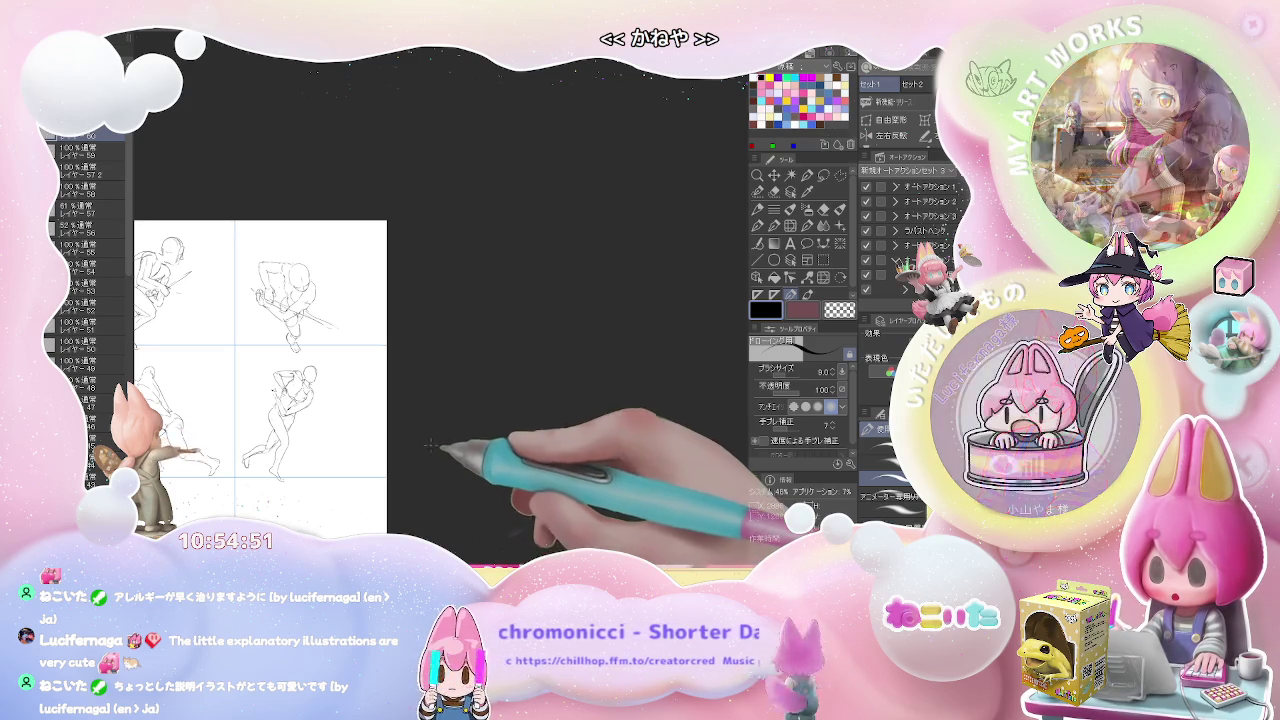
In an empty bottom-row panel, rough in a small curled figure's head, bent body and leg line
{"action": "left_click_drag", "start_coordinate": [400, 434], "coordinate": [453, 336]}
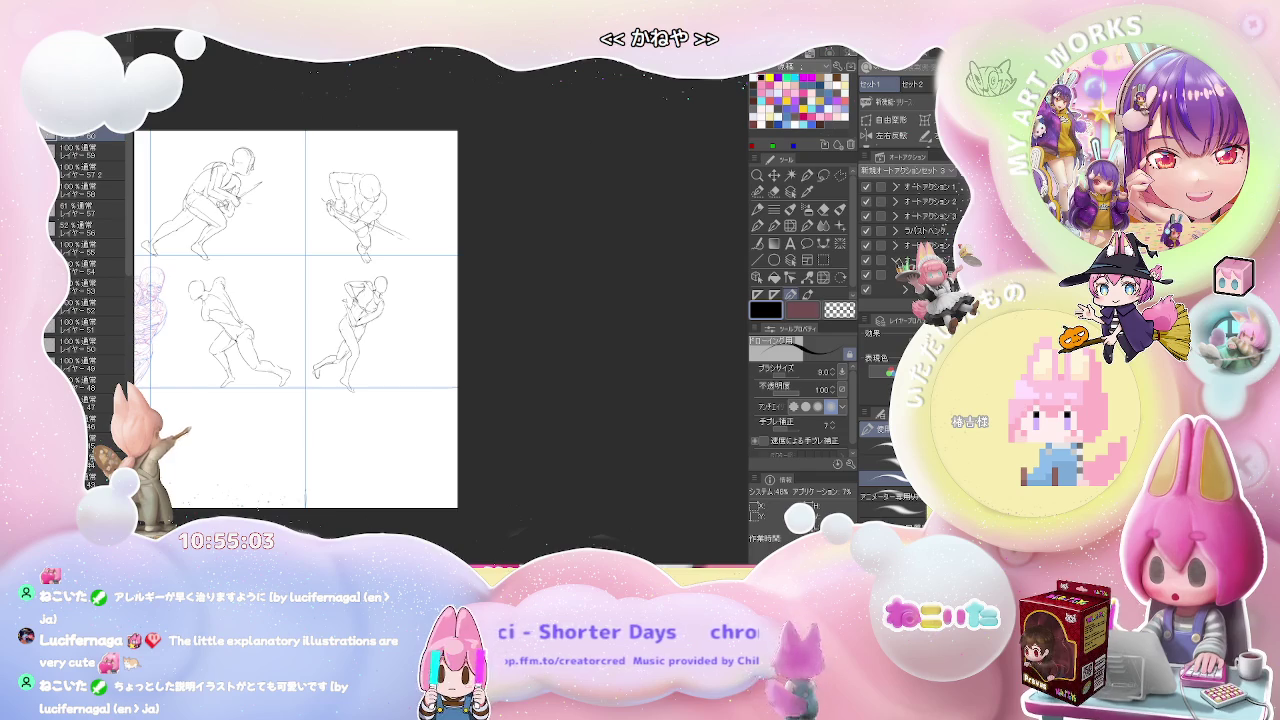
{"action": "mouse_move", "coordinate": [394, 423]}
{"action": "left_mouse_down"}
{"action": "mouse_move", "coordinate": [322, 358]}
{"action": "mouse_move", "coordinate": [264, 344]}
{"action": "left_mouse_up"}
{"action": "scroll", "coordinate": [322, 358], "scroll_direction": "up", "scroll_amount": 3}
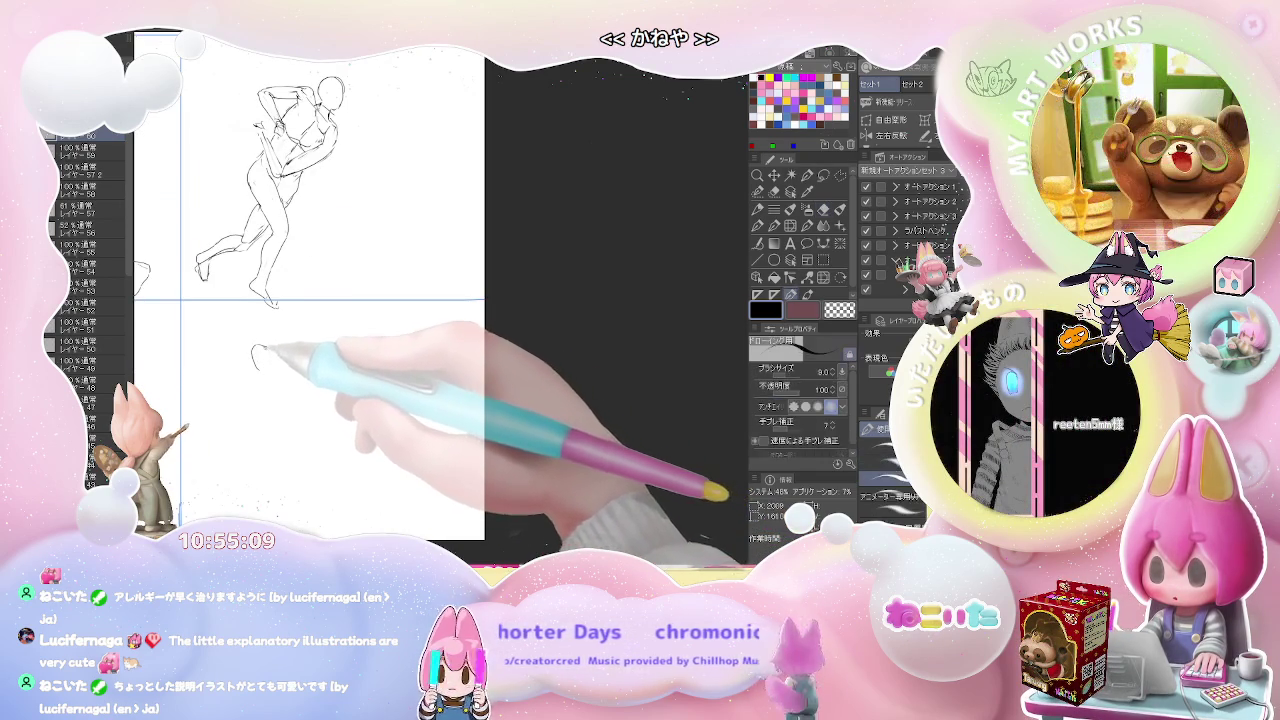
{"action": "left_click_drag", "start_coordinate": [258, 366], "coordinate": [288, 372]}
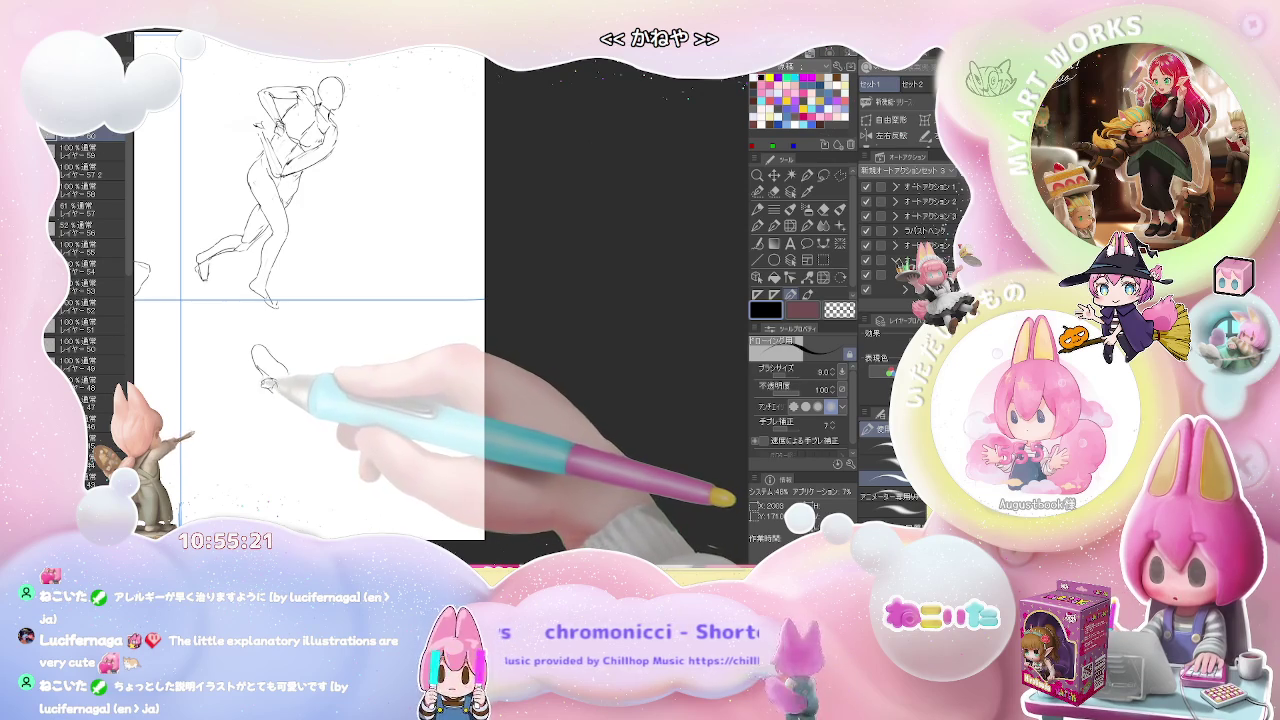
{"action": "key", "text": "e"}
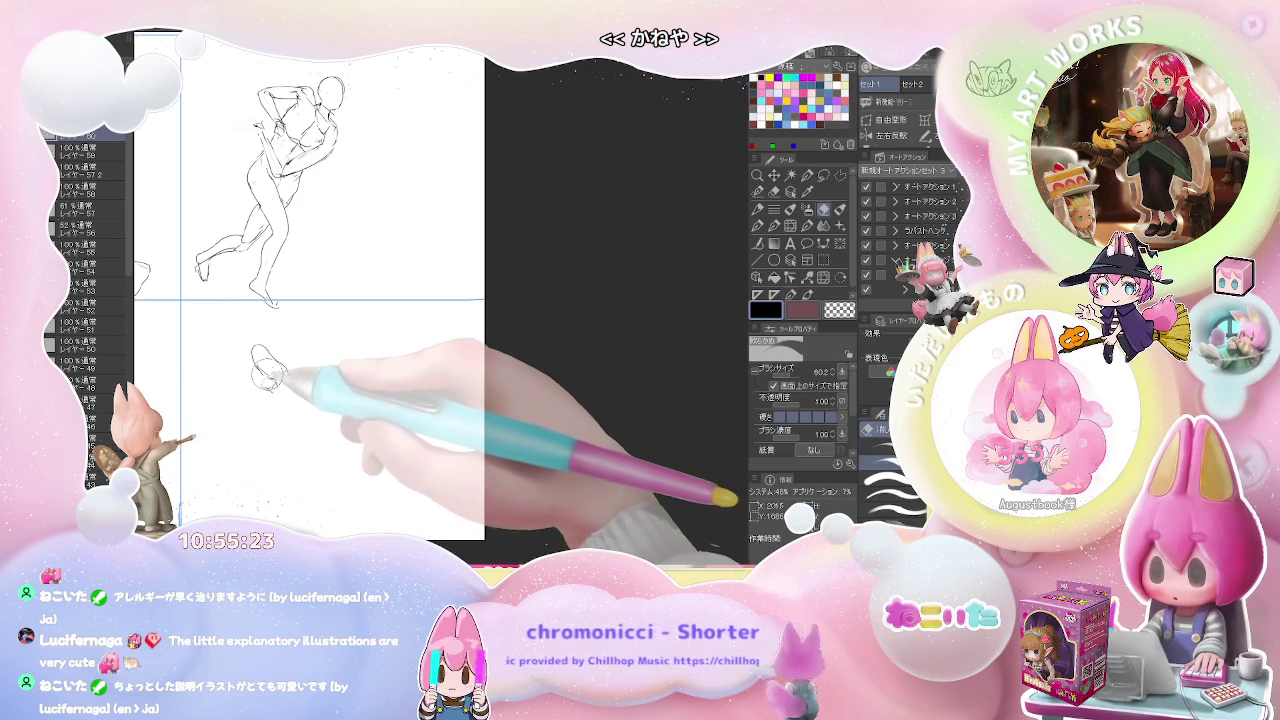
{"action": "key", "text": "p"}
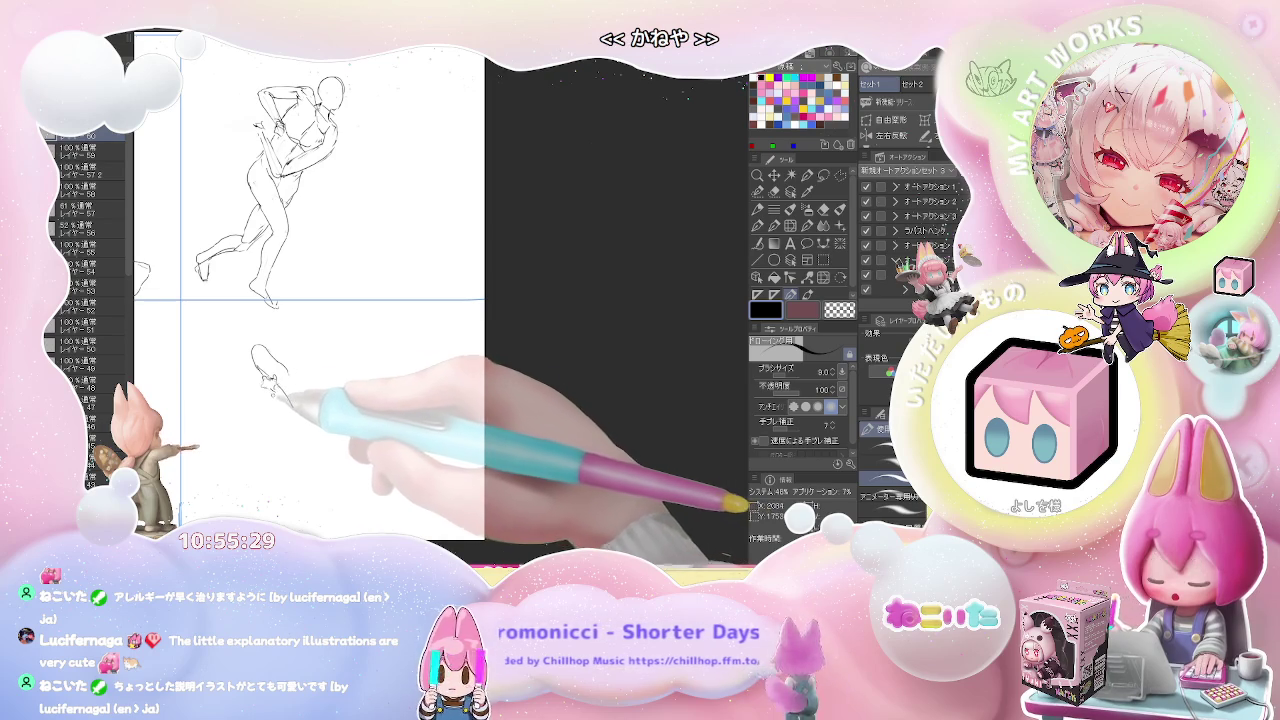
{"action": "left_click_drag", "start_coordinate": [277, 392], "coordinate": [285, 418]}
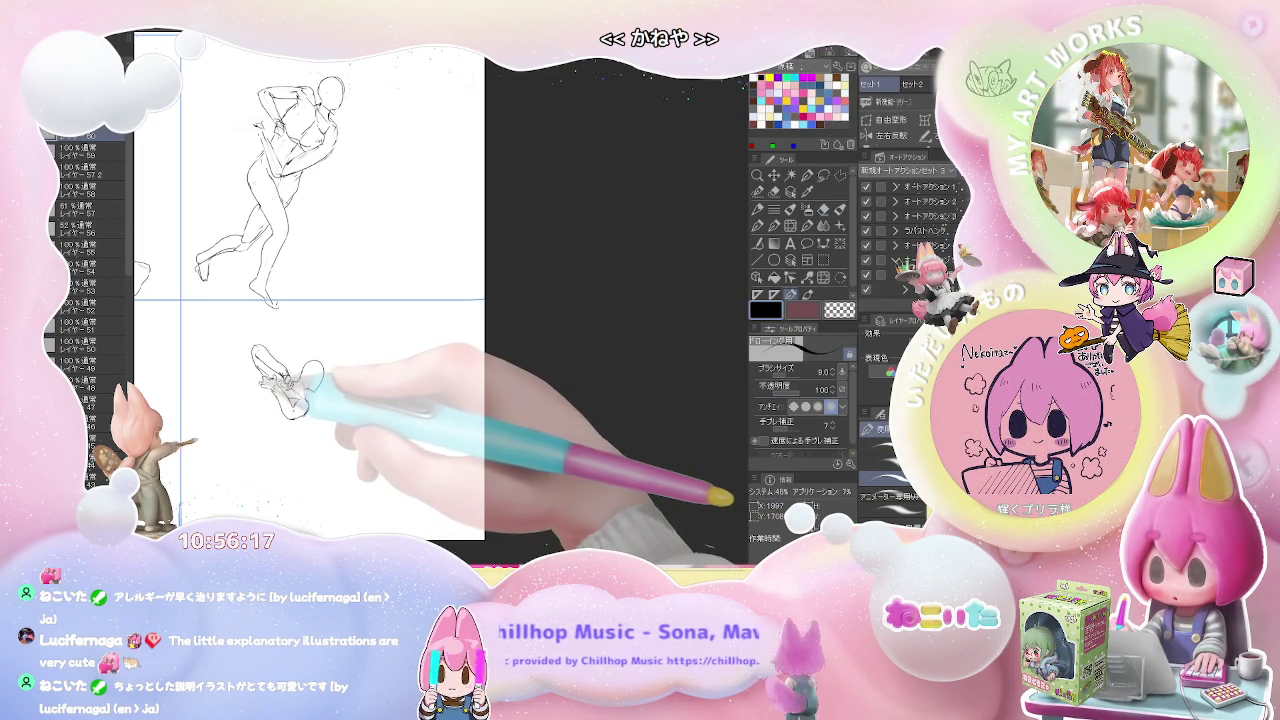
After a brief Eraser toggle, rough in the crouching lower figure's back and thigh with the Pen
{"action": "key", "text": "e"}
{"action": "key", "text": "p"}
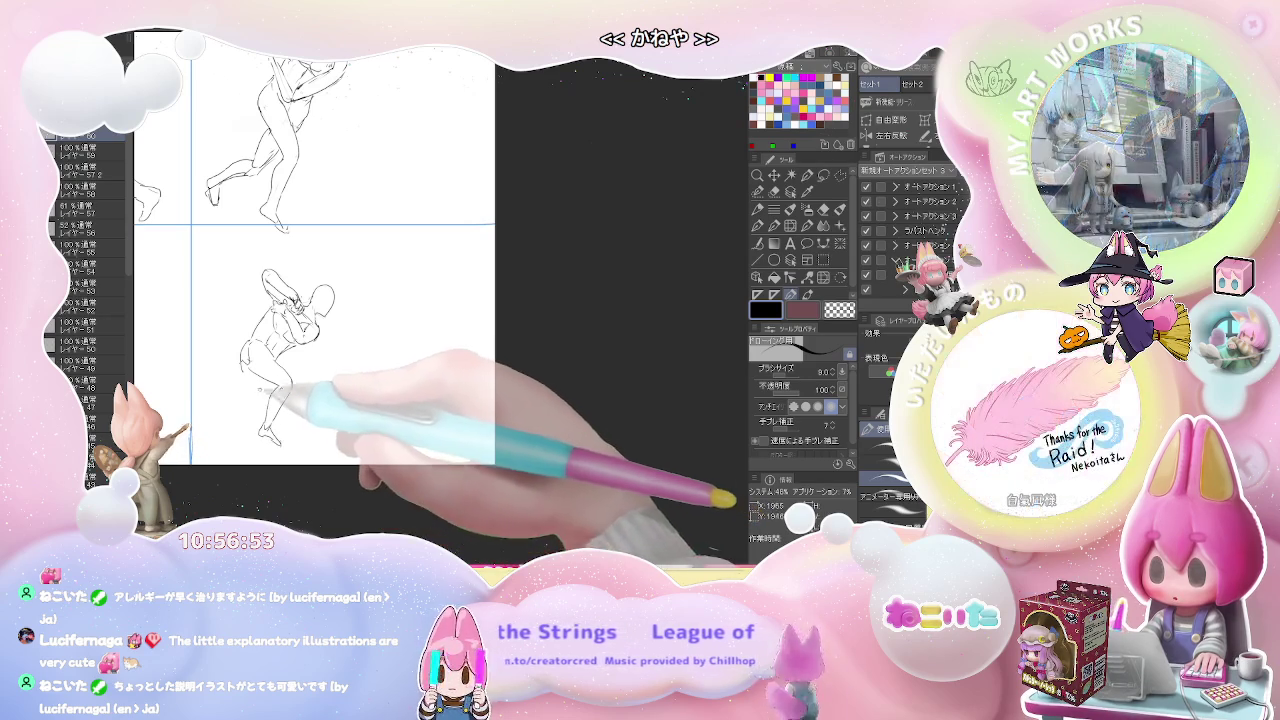
{"action": "mouse_move", "coordinate": [250, 378]}
{"action": "left_mouse_down"}
{"action": "mouse_move", "coordinate": [230, 408]}
{"action": "mouse_move", "coordinate": [248, 400]}
{"action": "mouse_move", "coordinate": [196, 426]}
{"action": "left_mouse_up"}
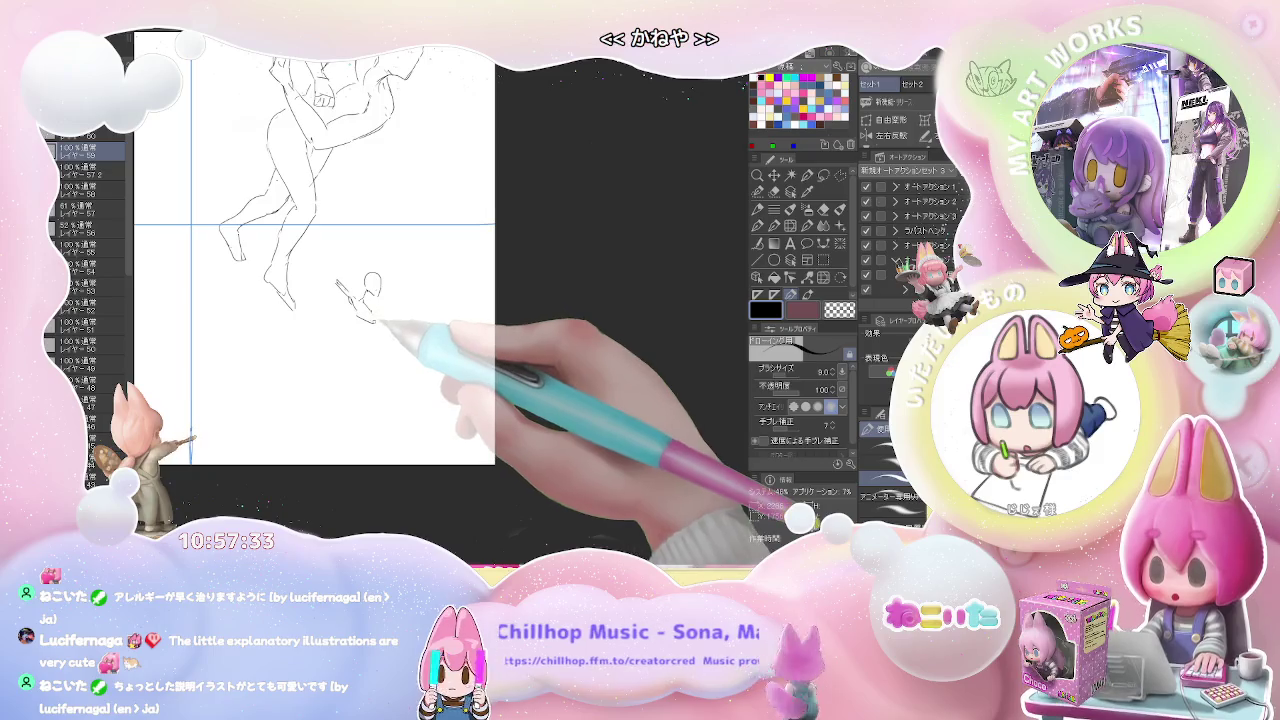
Sketch the small figure's torso and down-left striding legs, redraw a leg, and touch up the head
{"action": "left_click_drag", "start_coordinate": [368, 318], "coordinate": [334, 334]}
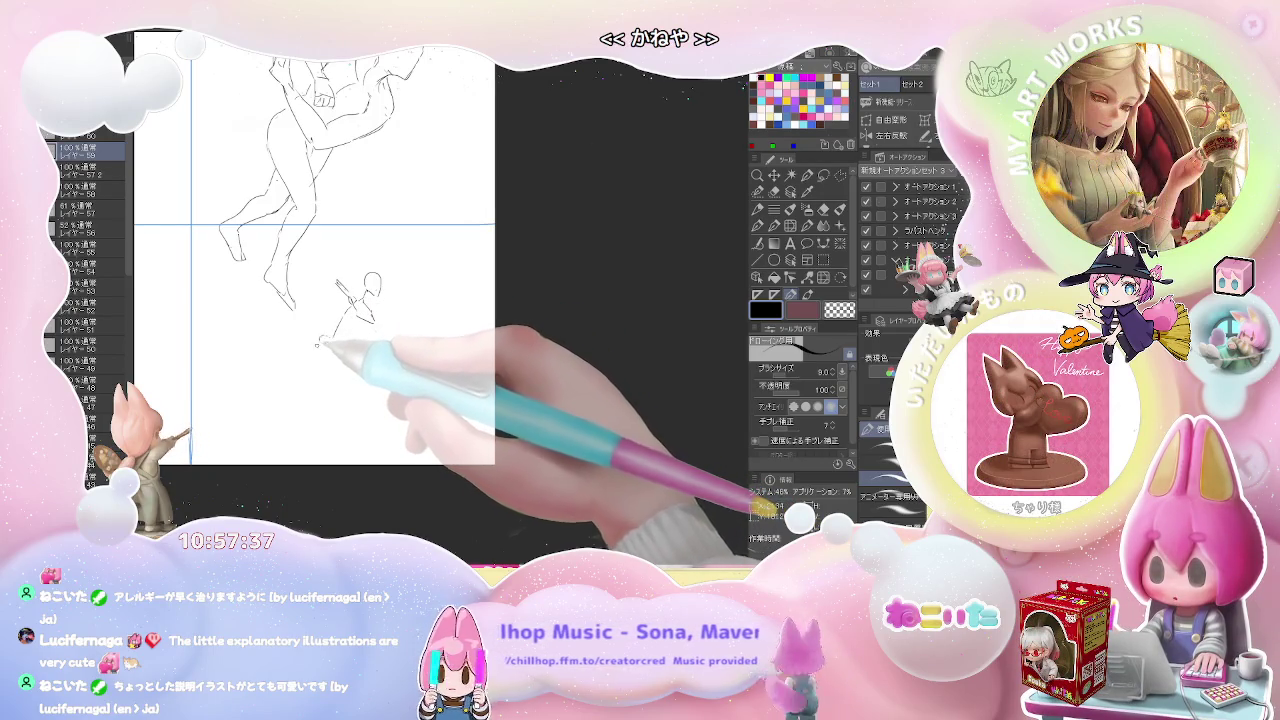
{"action": "mouse_move", "coordinate": [322, 341]}
{"action": "left_mouse_down"}
{"action": "mouse_move", "coordinate": [357, 362]}
{"action": "mouse_move", "coordinate": [332, 403]}
{"action": "left_mouse_up"}
{"action": "mouse_move", "coordinate": [345, 358]}
{"action": "left_mouse_down"}
{"action": "mouse_move", "coordinate": [274, 412]}
{"action": "mouse_move", "coordinate": [318, 396]}
{"action": "mouse_move", "coordinate": [302, 377]}
{"action": "mouse_move", "coordinate": [268, 406]}
{"action": "mouse_move", "coordinate": [354, 360]}
{"action": "mouse_move", "coordinate": [272, 410]}
{"action": "left_mouse_up"}
{"action": "key", "text": "e"}
{"action": "key", "text": "p"}
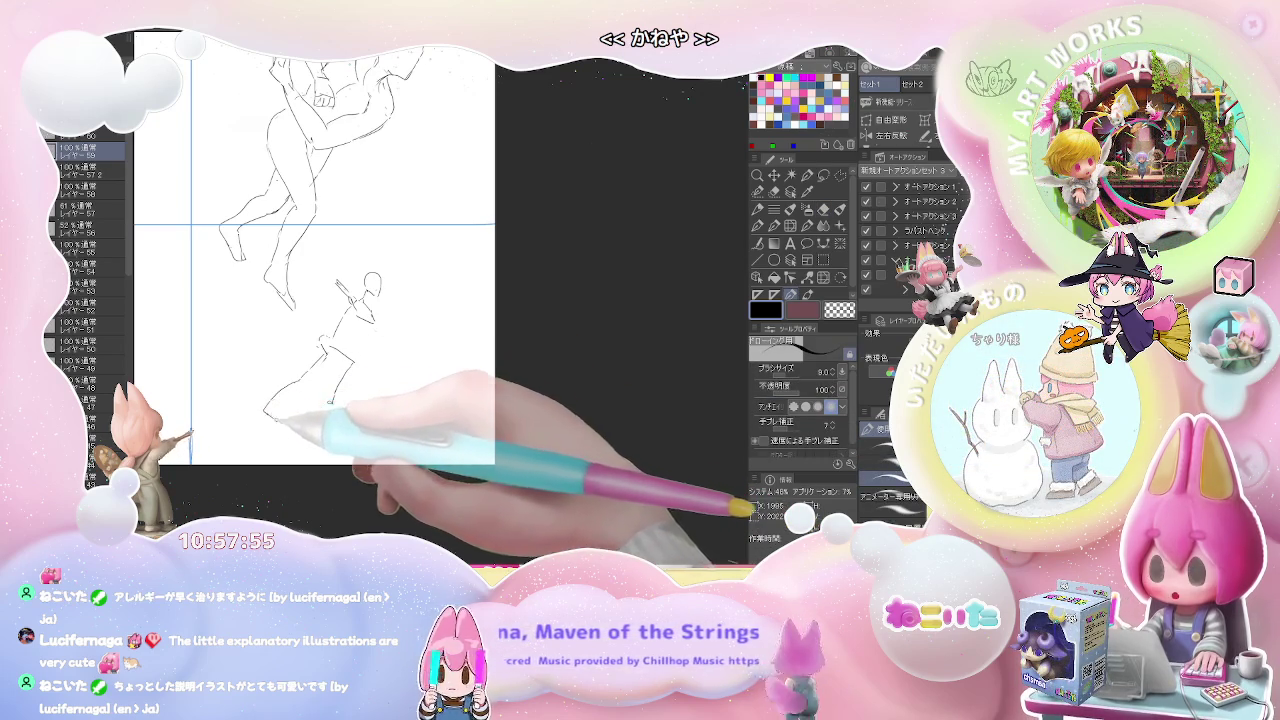
{"action": "left_click_drag", "start_coordinate": [346, 281], "coordinate": [349, 276]}
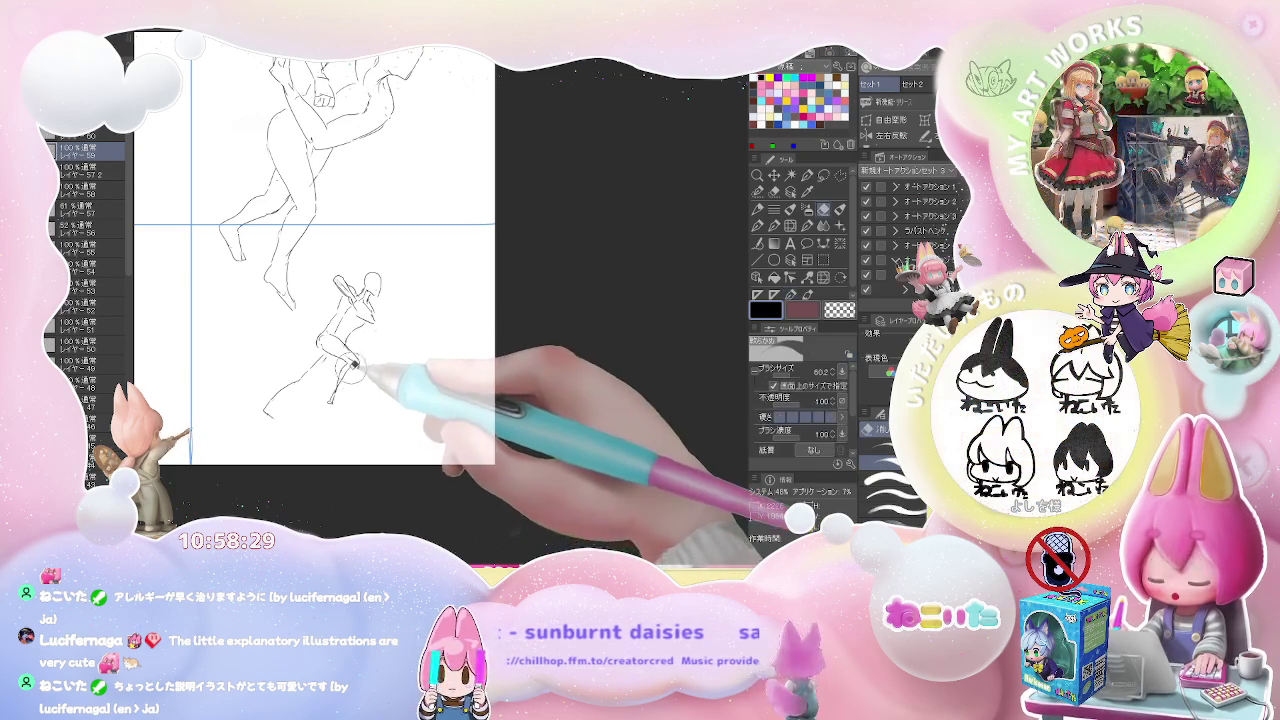
Sketch the striding figure's front foot and lengthen its rear foot, then zoom out
{"action": "left_click_drag", "start_coordinate": [330, 392], "coordinate": [344, 398]}
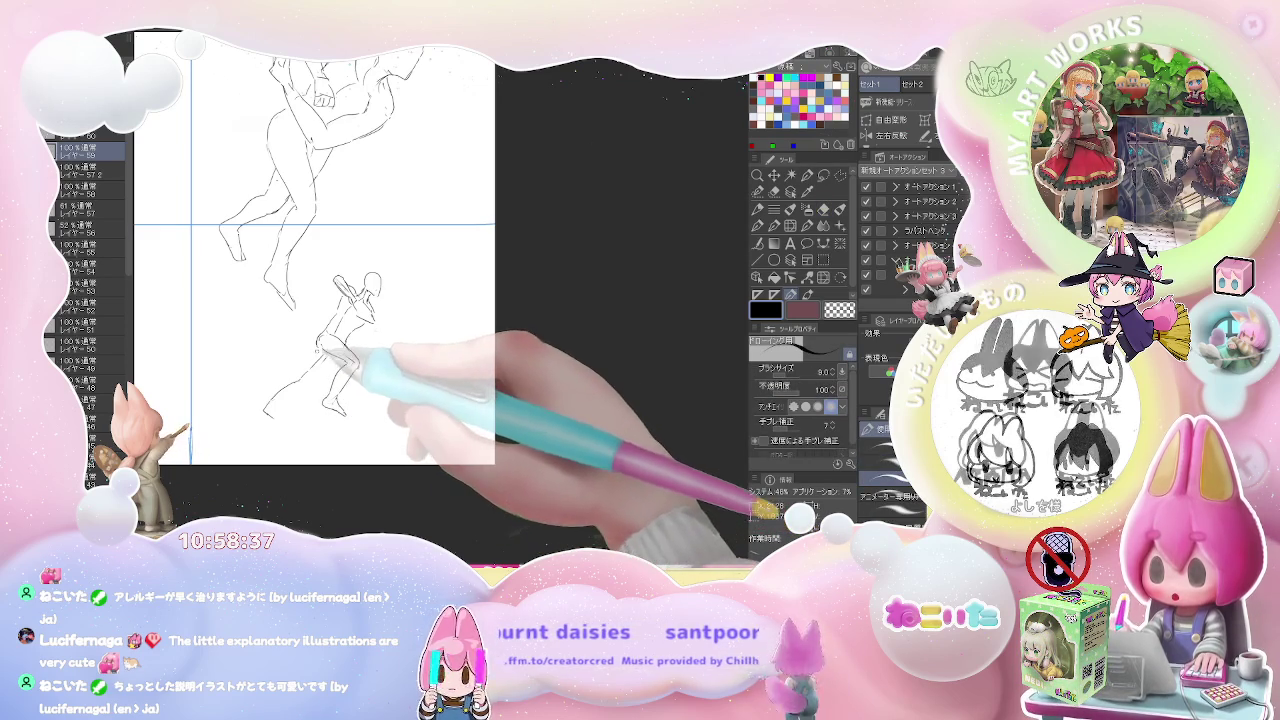
{"action": "key", "text": "j"}
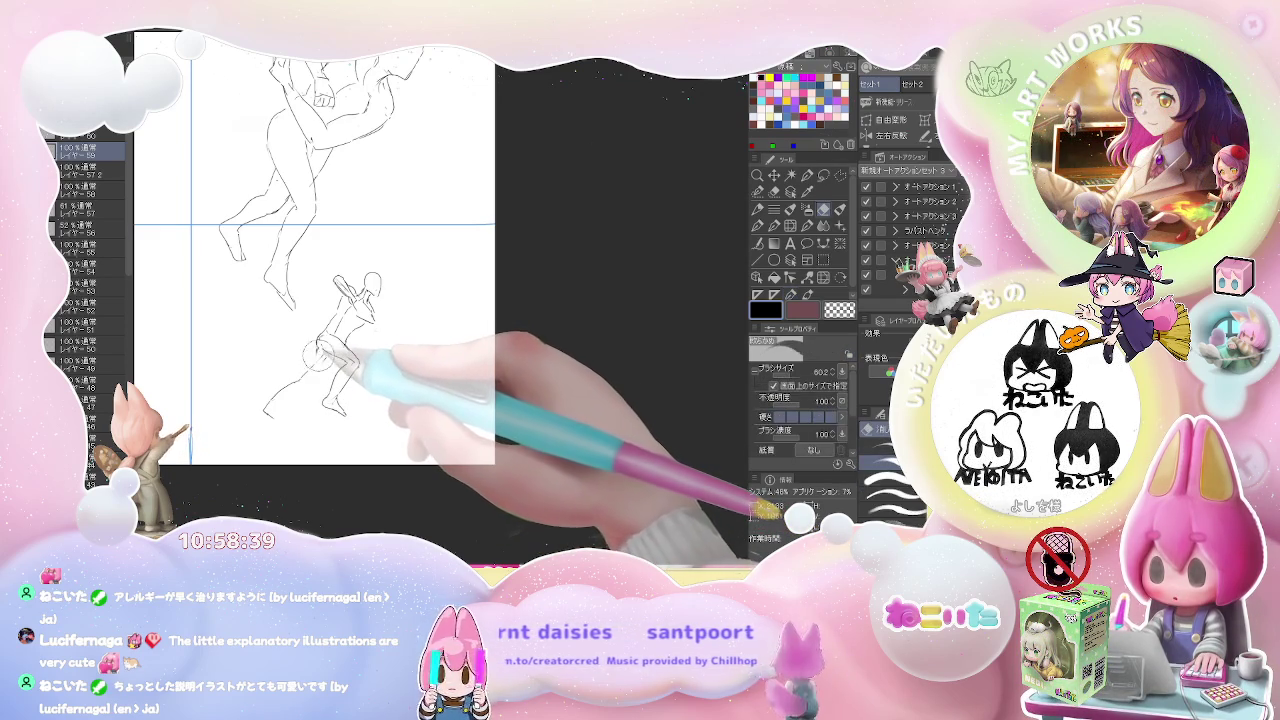
{"action": "key", "text": "p"}
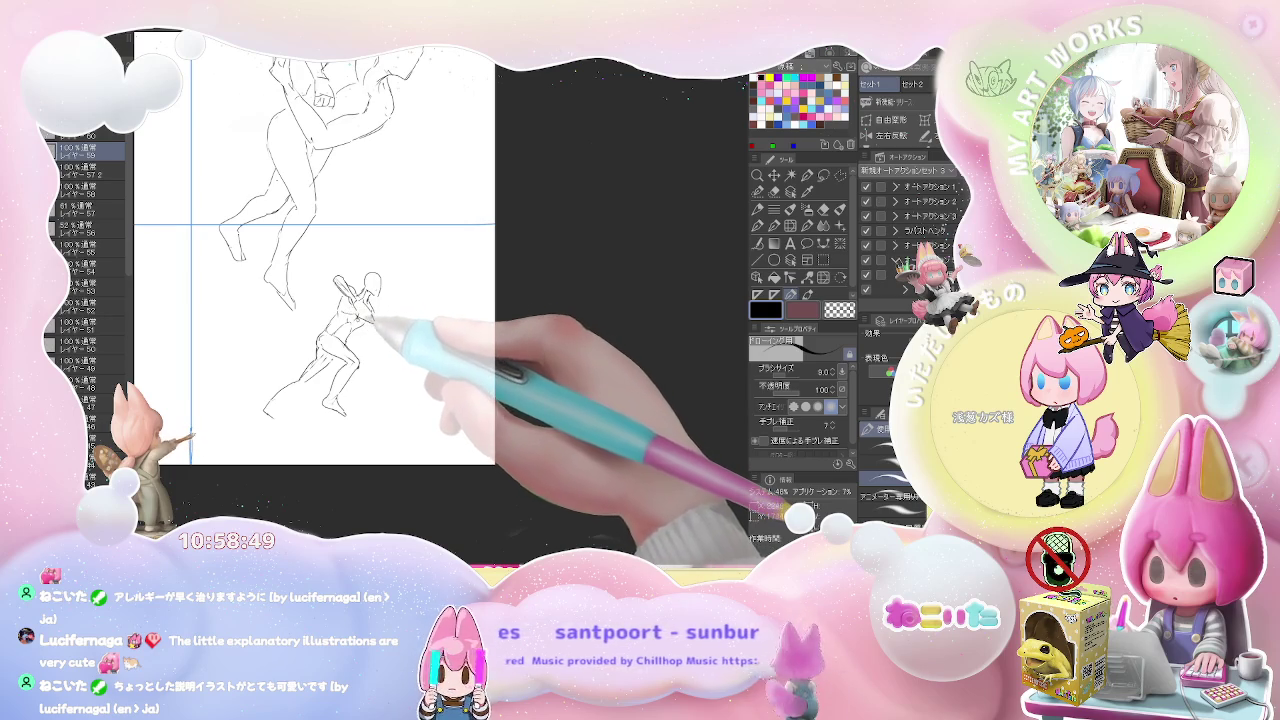
{"action": "key", "text": "j"}
{"action": "key", "text": "e"}
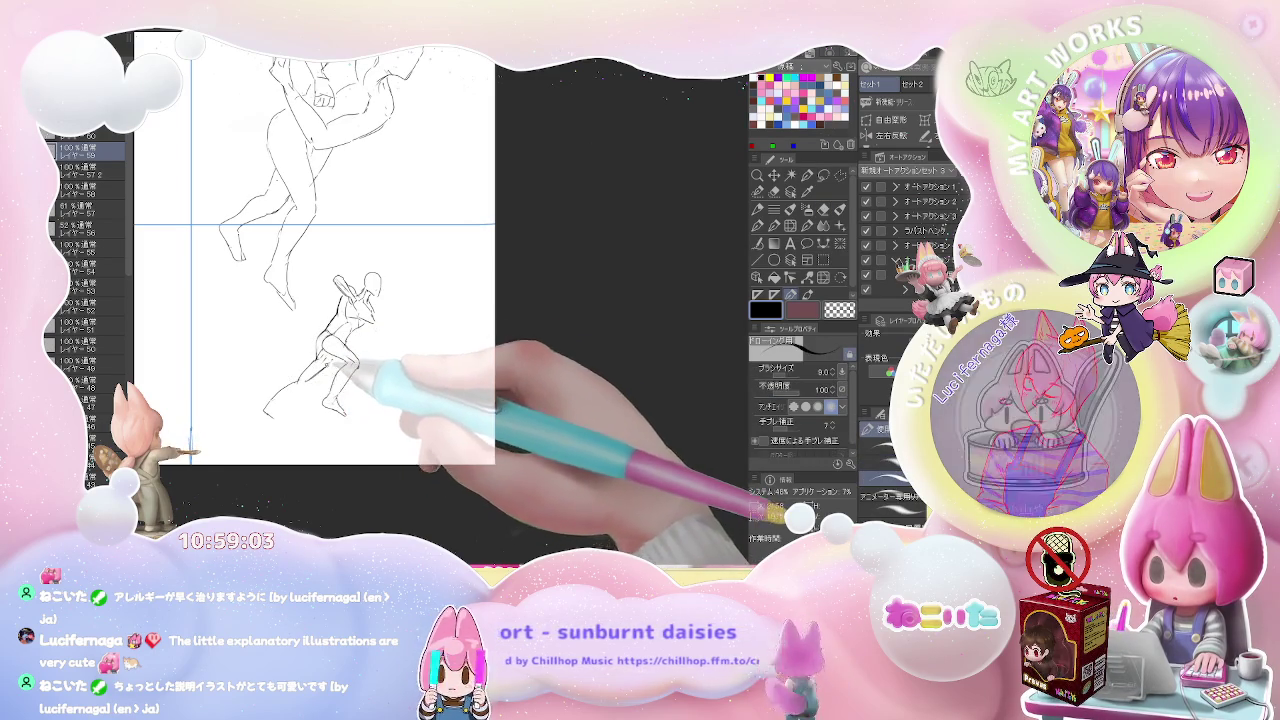
{"action": "key", "text": "e"}
{"action": "key", "text": "p"}
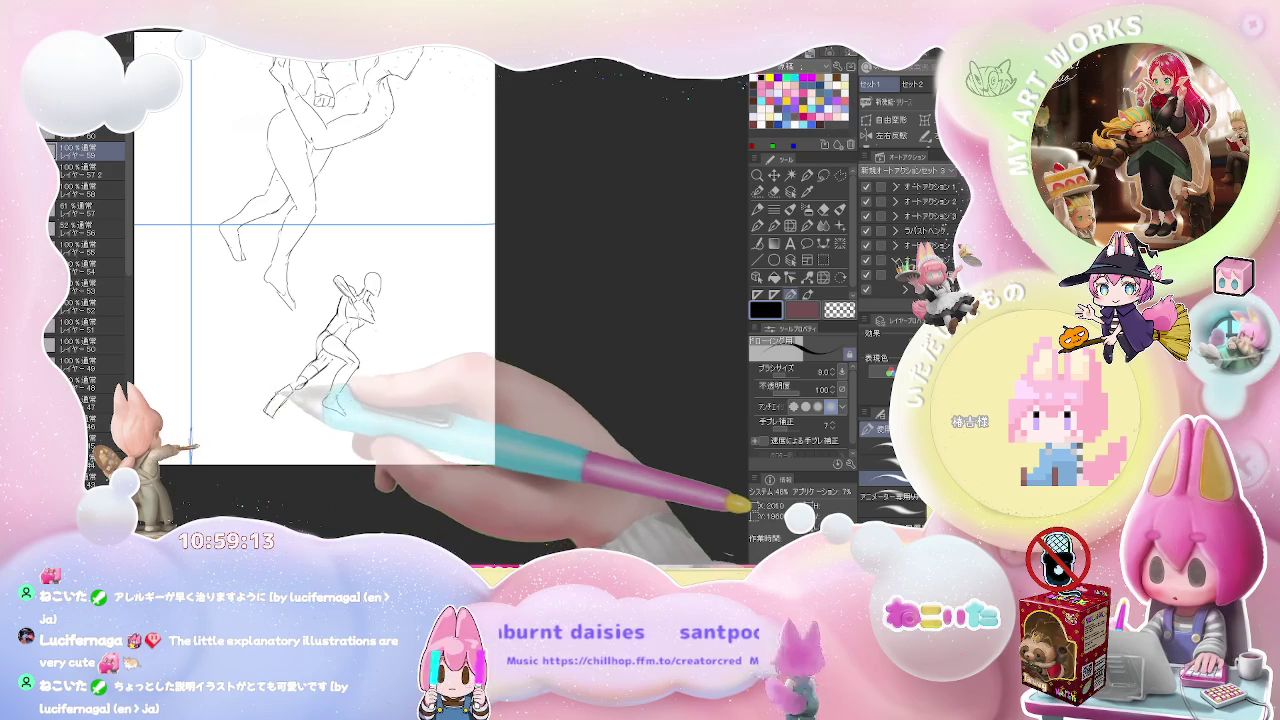
{"action": "mouse_move", "coordinate": [270, 410]}
{"action": "left_mouse_down"}
{"action": "mouse_move", "coordinate": [256, 422]}
{"action": "mouse_move", "coordinate": [272, 428]}
{"action": "left_mouse_up"}
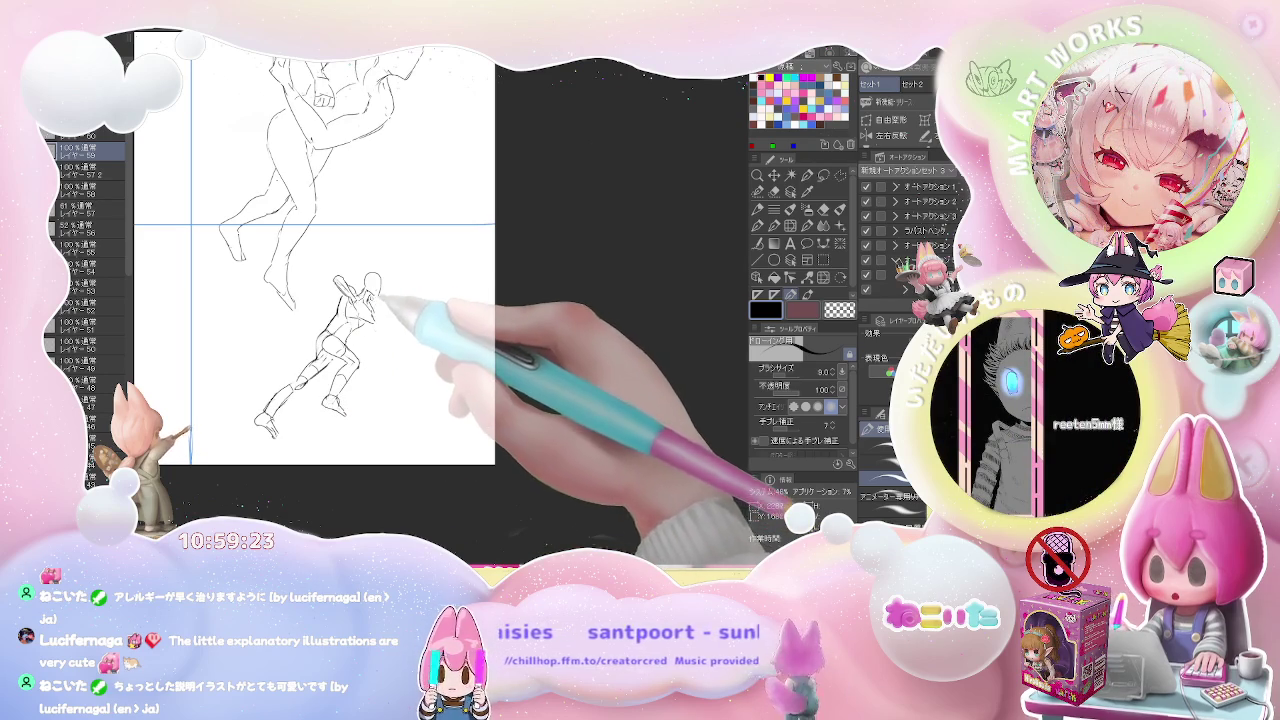
{"action": "key", "text": "ctrl+minus"}
{"action": "key", "text": "ctrl+minus"}
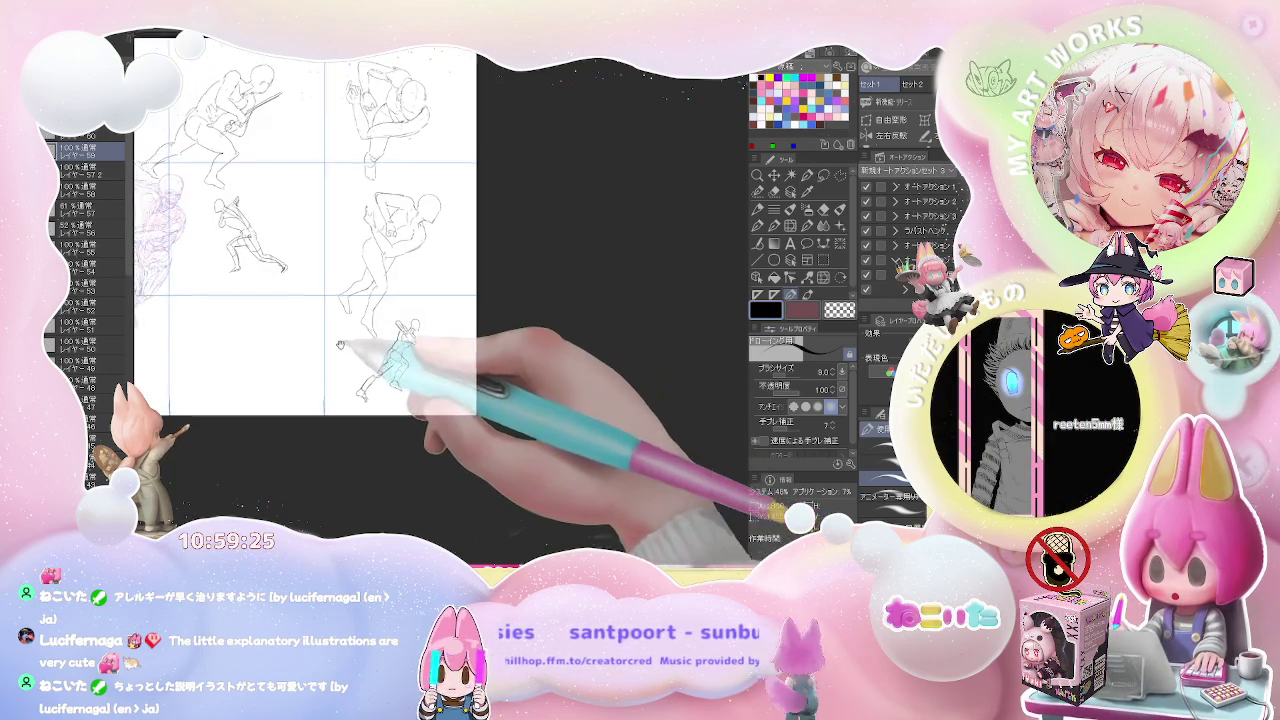
Zoom in and draw a new figure's head and torso in the lower-left panel
{"action": "scroll", "coordinate": [491, 378], "scroll_direction": "up", "scroll_amount": 2}
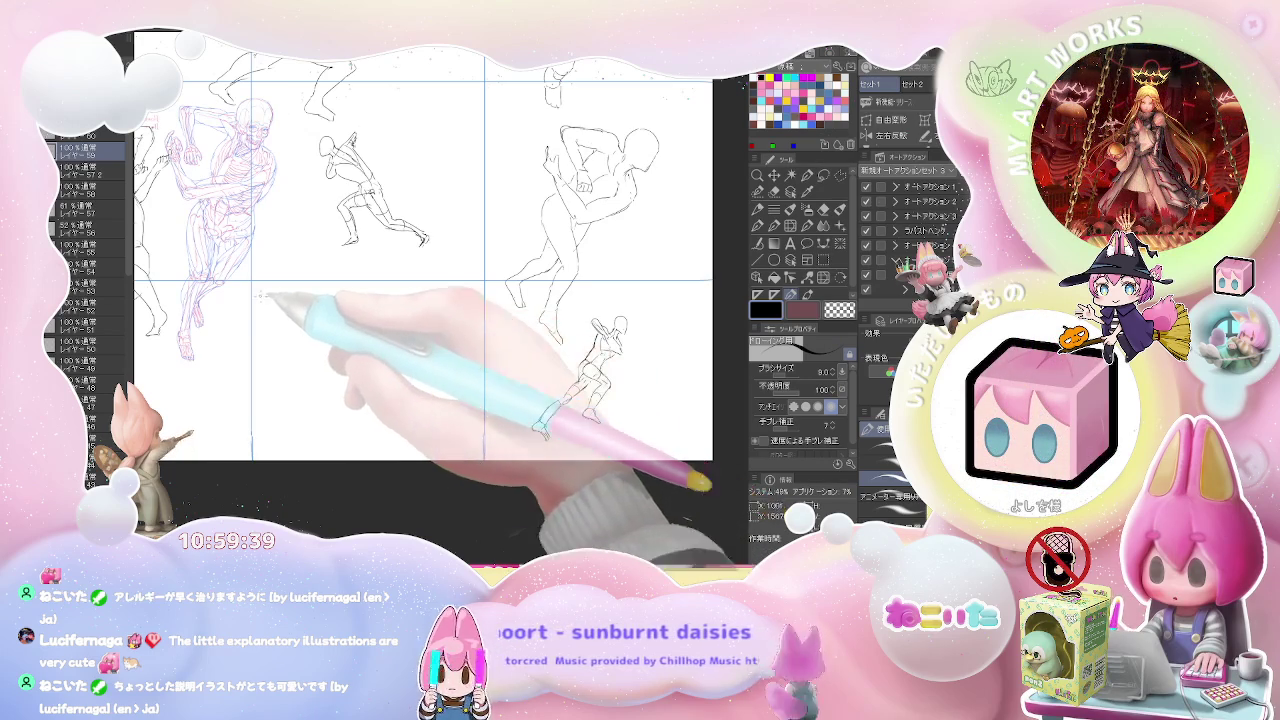
{"action": "mouse_move", "coordinate": [326, 321]}
{"action": "left_mouse_down"}
{"action": "mouse_move", "coordinate": [350, 318]}
{"action": "mouse_move", "coordinate": [318, 343]}
{"action": "left_mouse_up"}
{"action": "key", "text": "ctrl+z"}
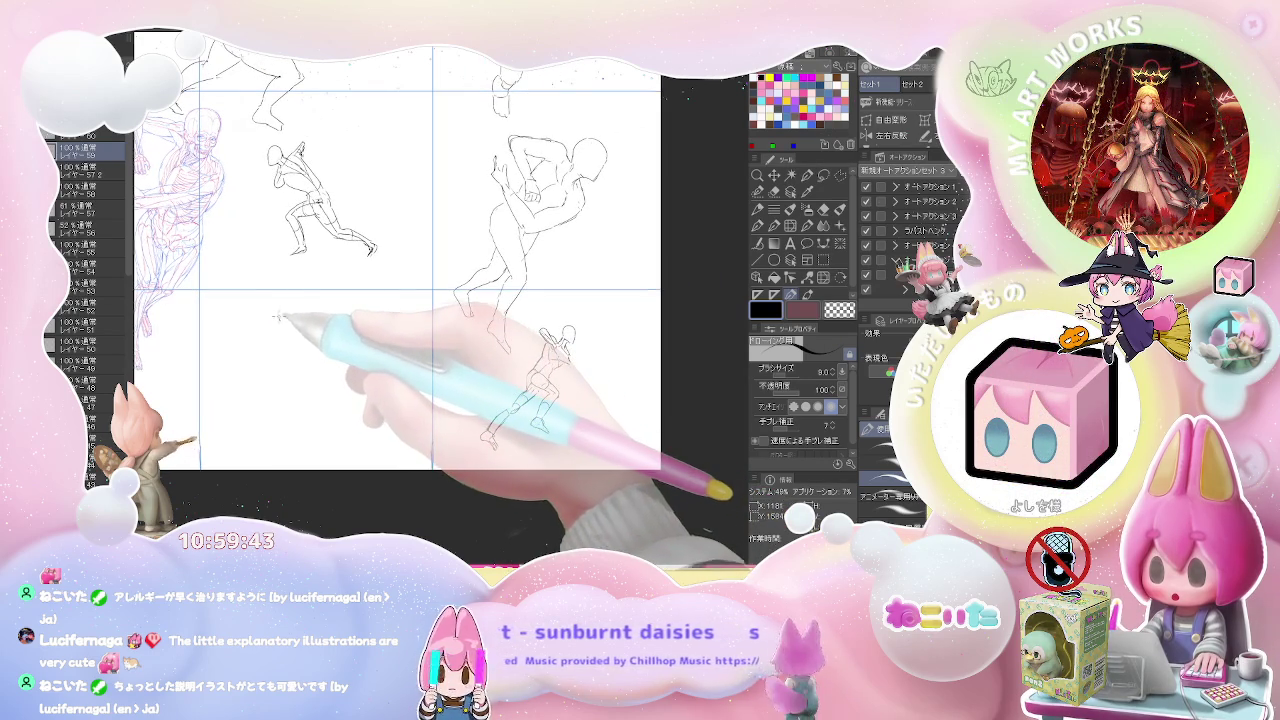
{"action": "left_click_drag", "start_coordinate": [284, 302], "coordinate": [286, 324]}
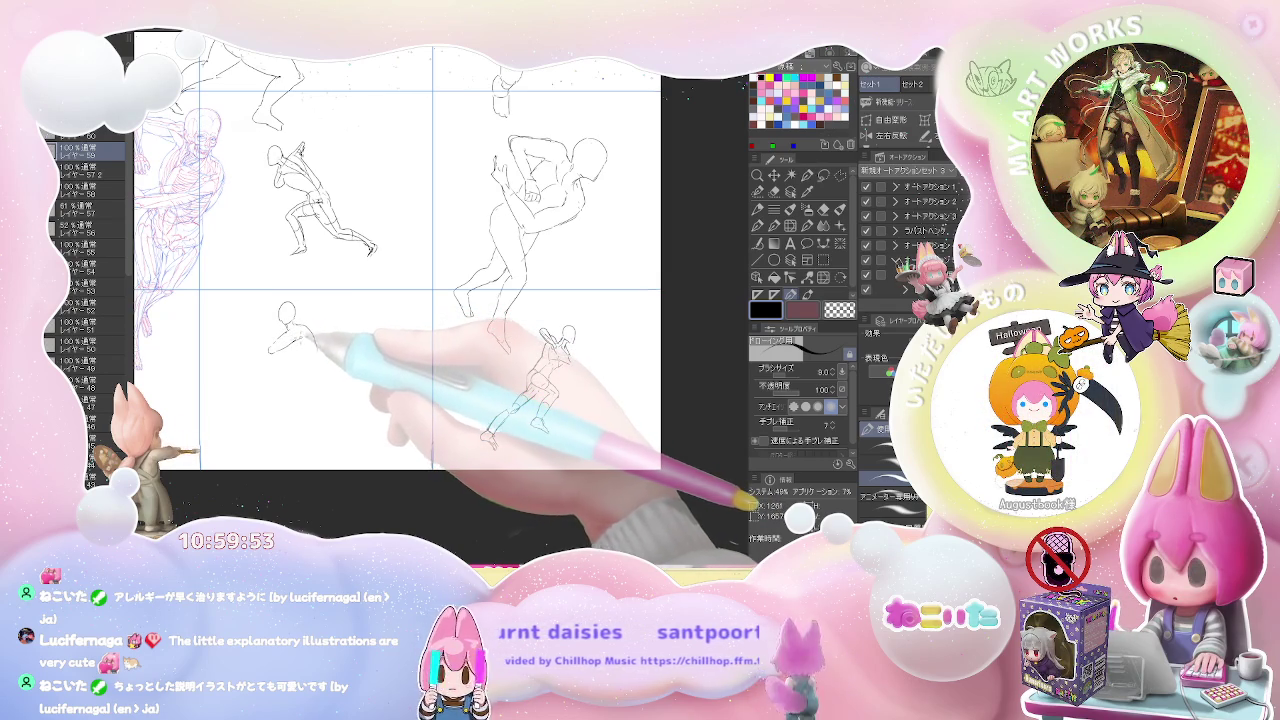
{"action": "left_click_drag", "start_coordinate": [290, 338], "coordinate": [275, 345]}
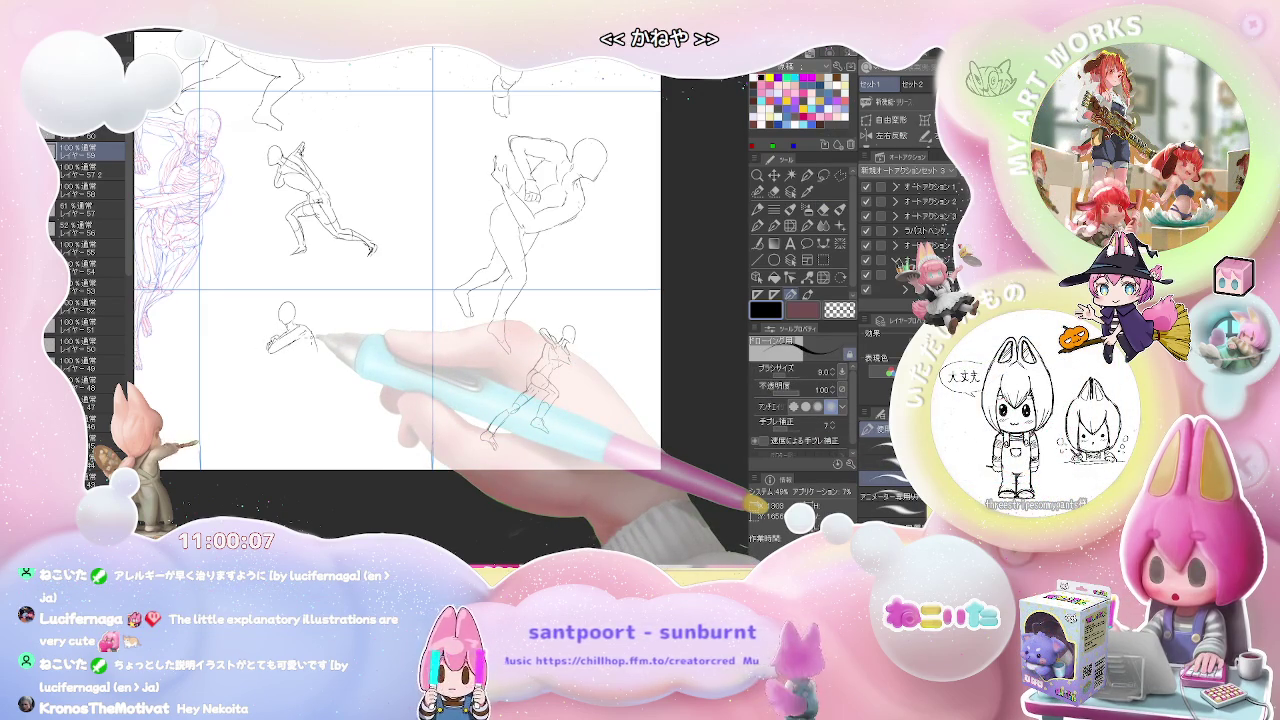
Add the figure's legs, feet and raised arm holding a diagonal staff, then zoom out
{"action": "key", "text": "e"}
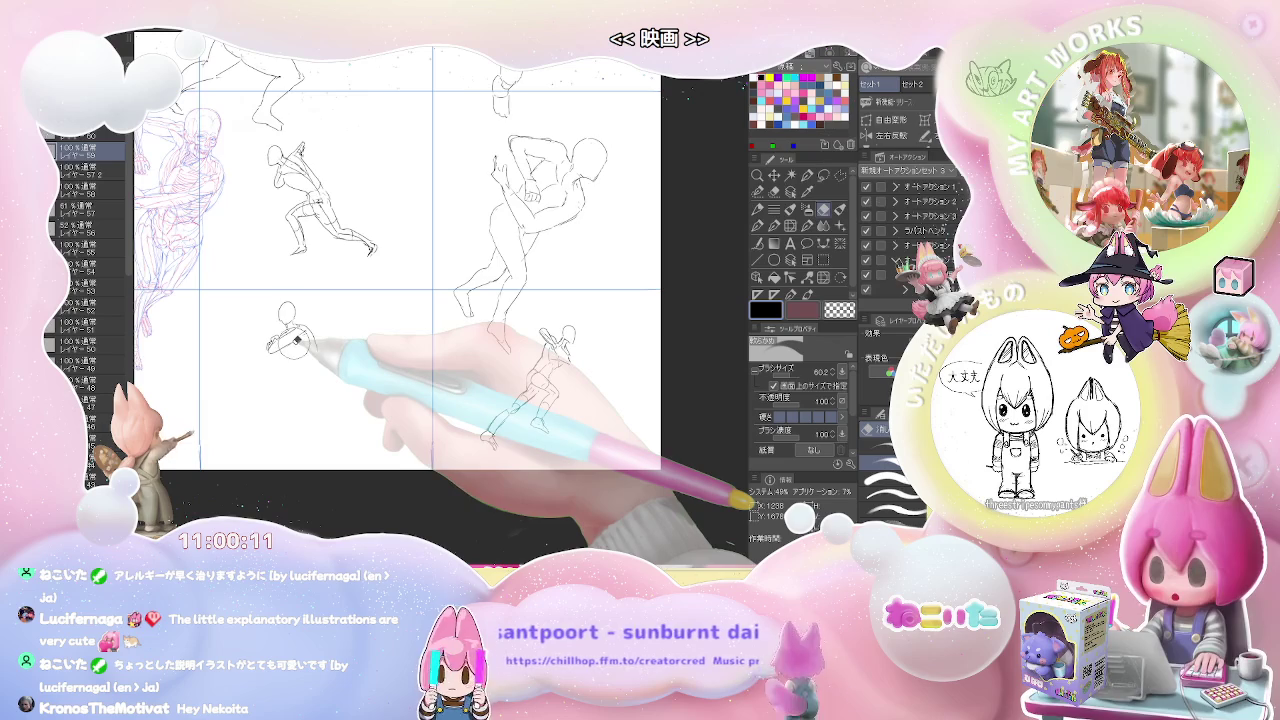
{"action": "key", "text": "p"}
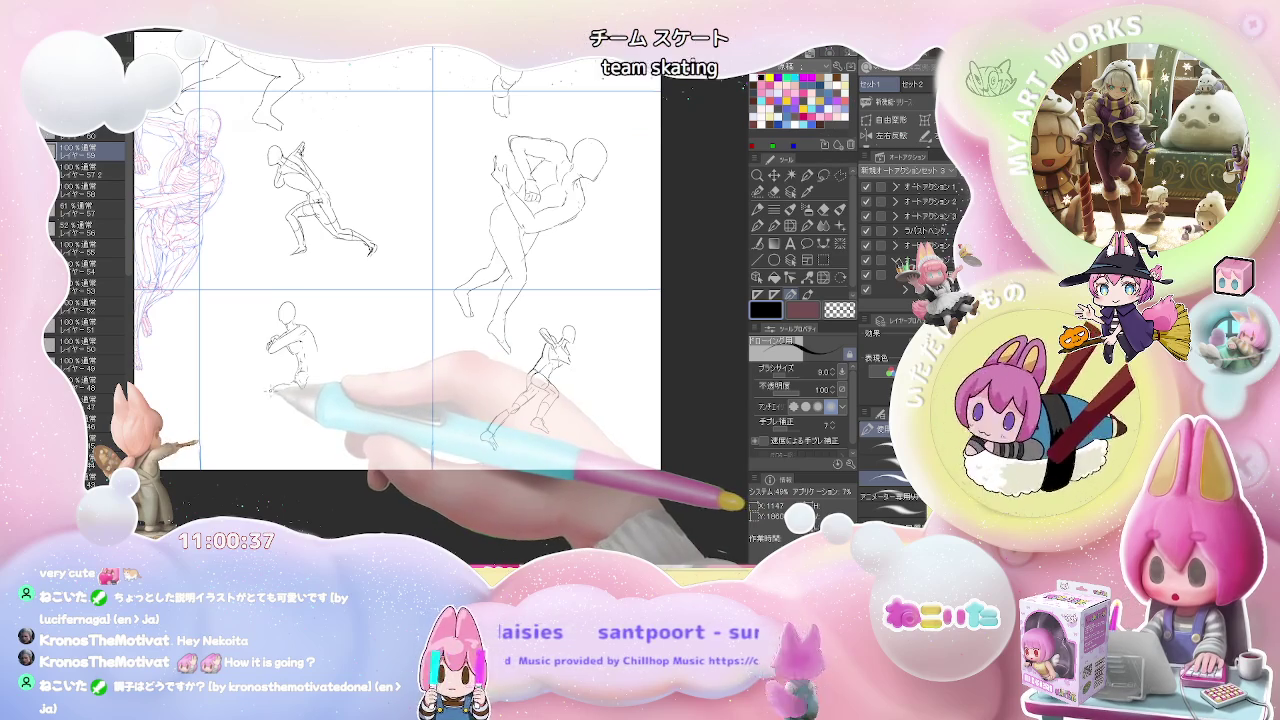
{"action": "left_click_drag", "start_coordinate": [276, 392], "coordinate": [272, 424]}
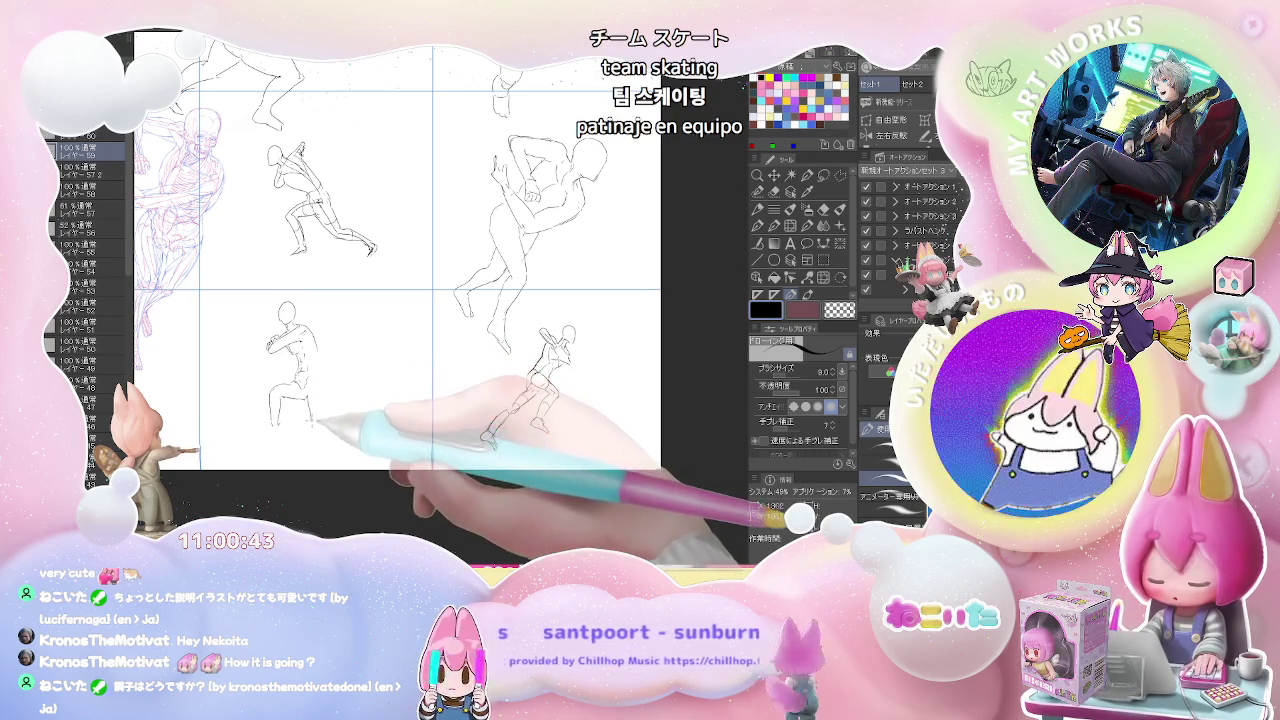
{"action": "left_click_drag", "start_coordinate": [314, 406], "coordinate": [322, 420]}
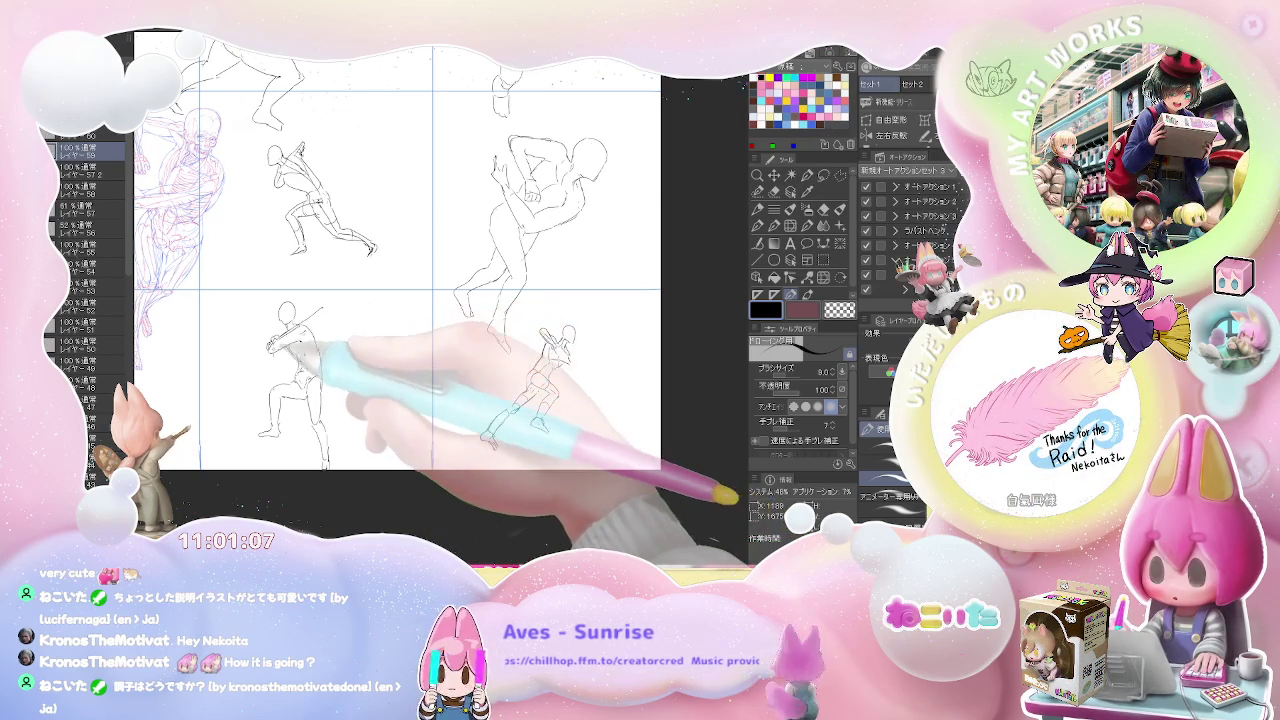
{"action": "left_click_drag", "start_coordinate": [320, 312], "coordinate": [256, 354]}
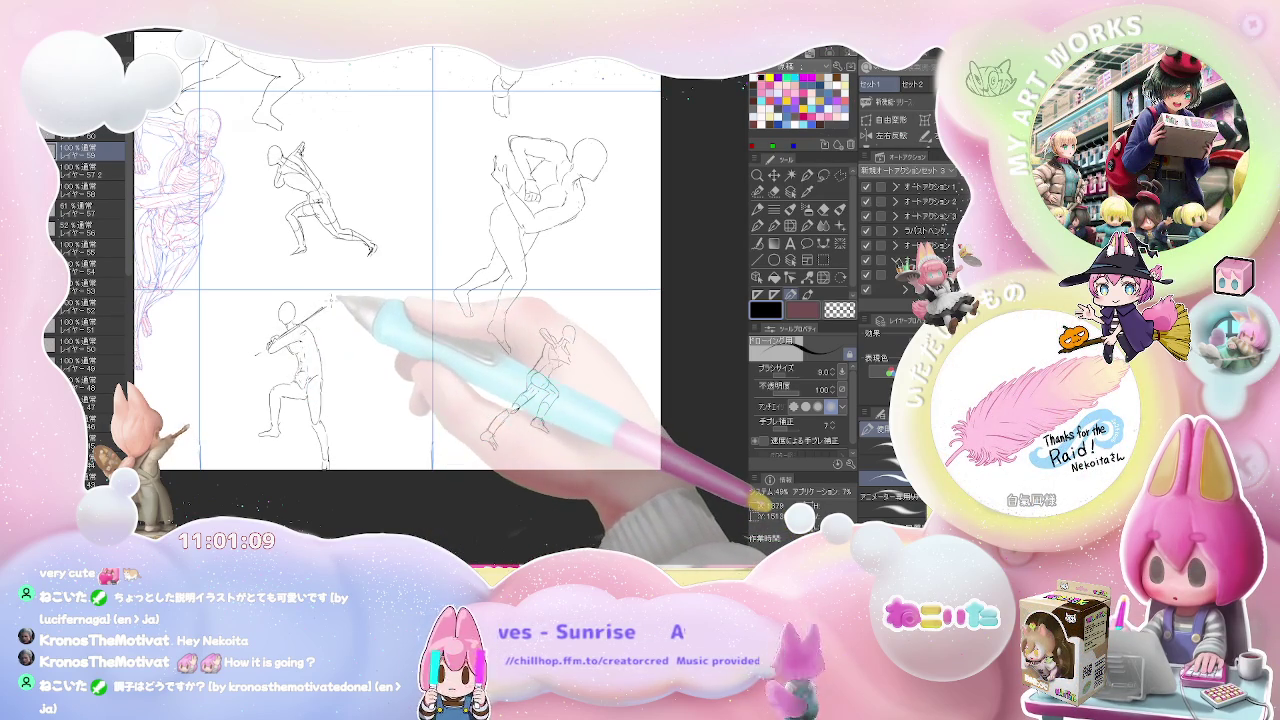
{"action": "key", "text": "ctrl+minus"}
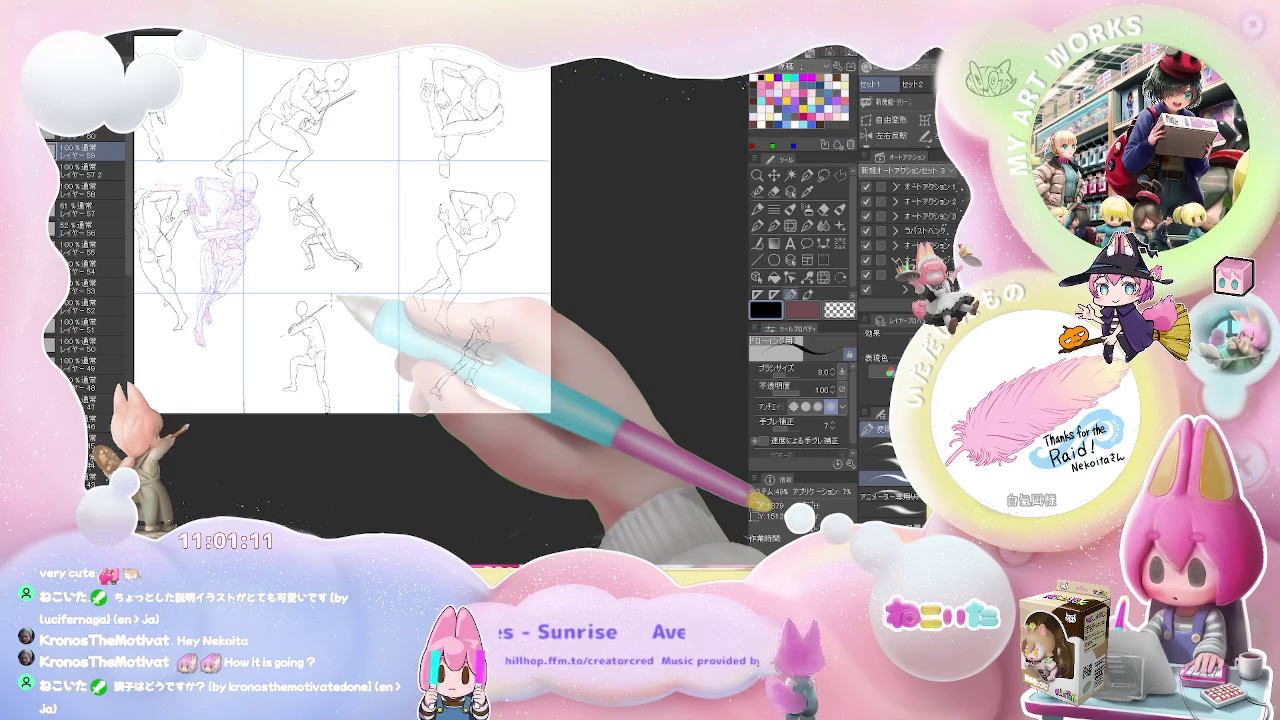
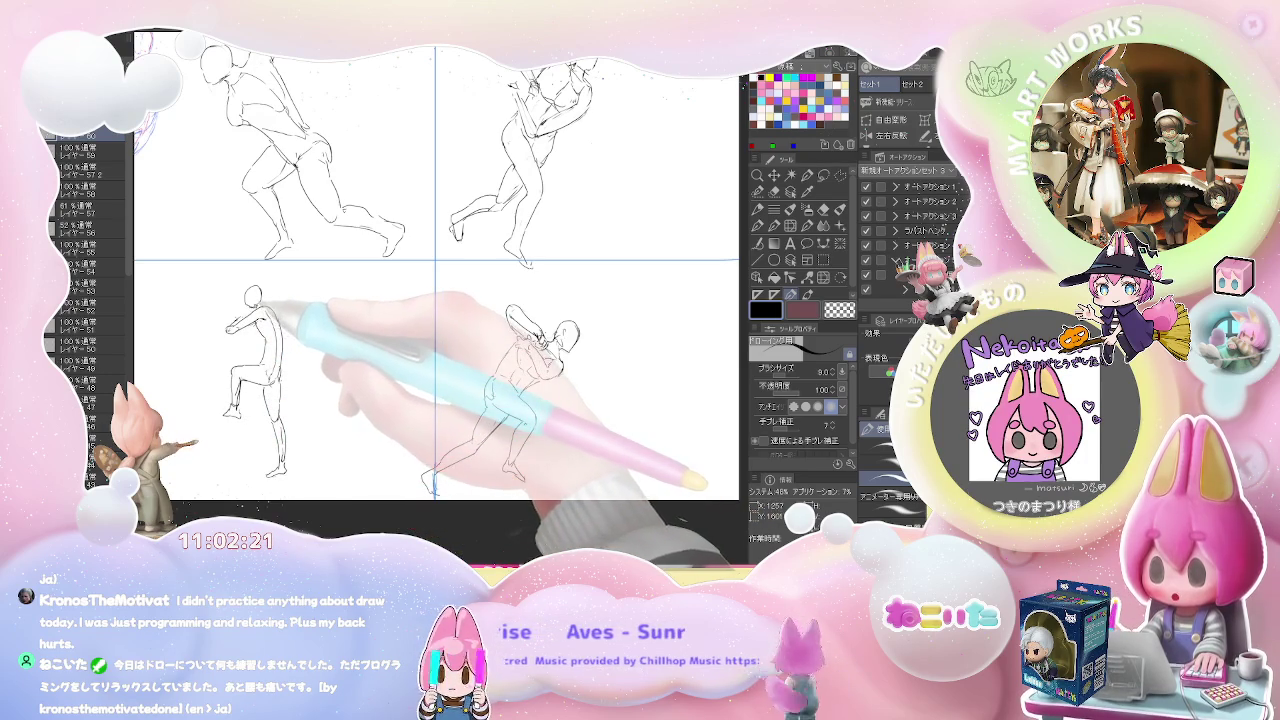
Sketch a raised arm from the raised-knee figure's shoulder in the bottom-middle panel
{"action": "key", "text": "e"}
{"action": "key", "text": "p"}
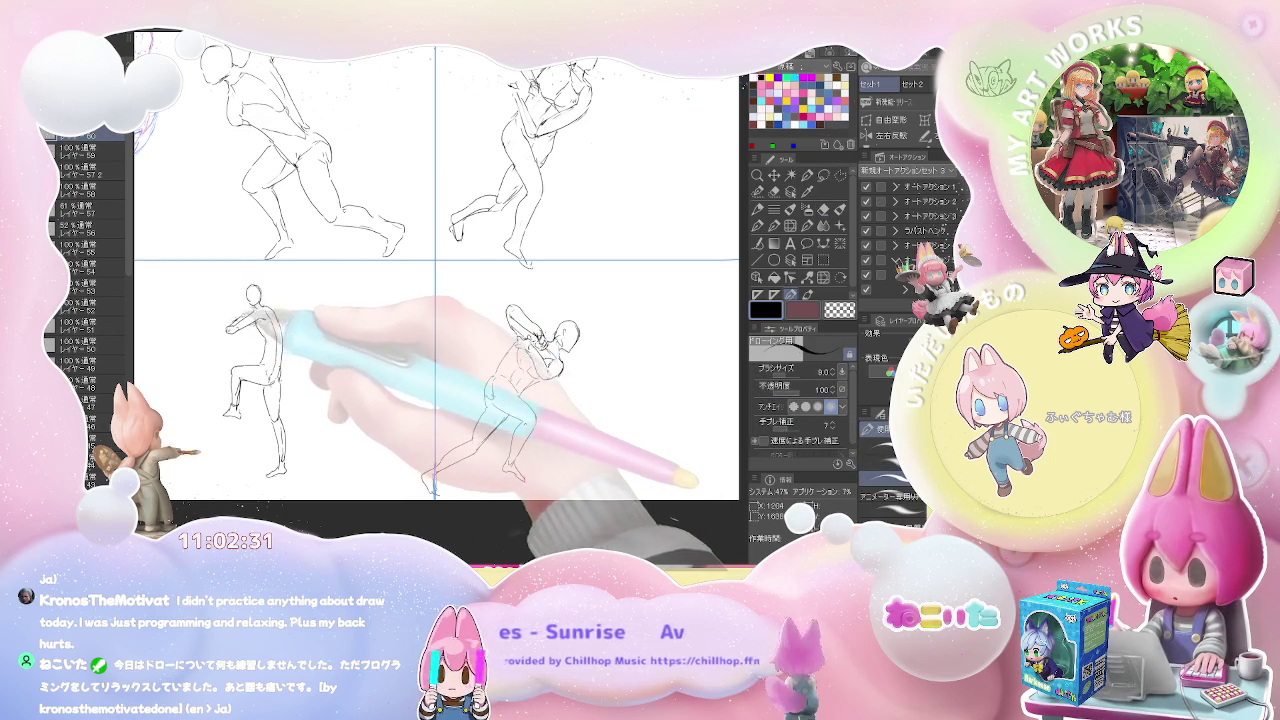
{"action": "left_click_drag", "start_coordinate": [264, 296], "coordinate": [291, 285]}
Refine the raised-knee figure's torso lines, alternating between eraser and pen
{"action": "key", "text": "e"}
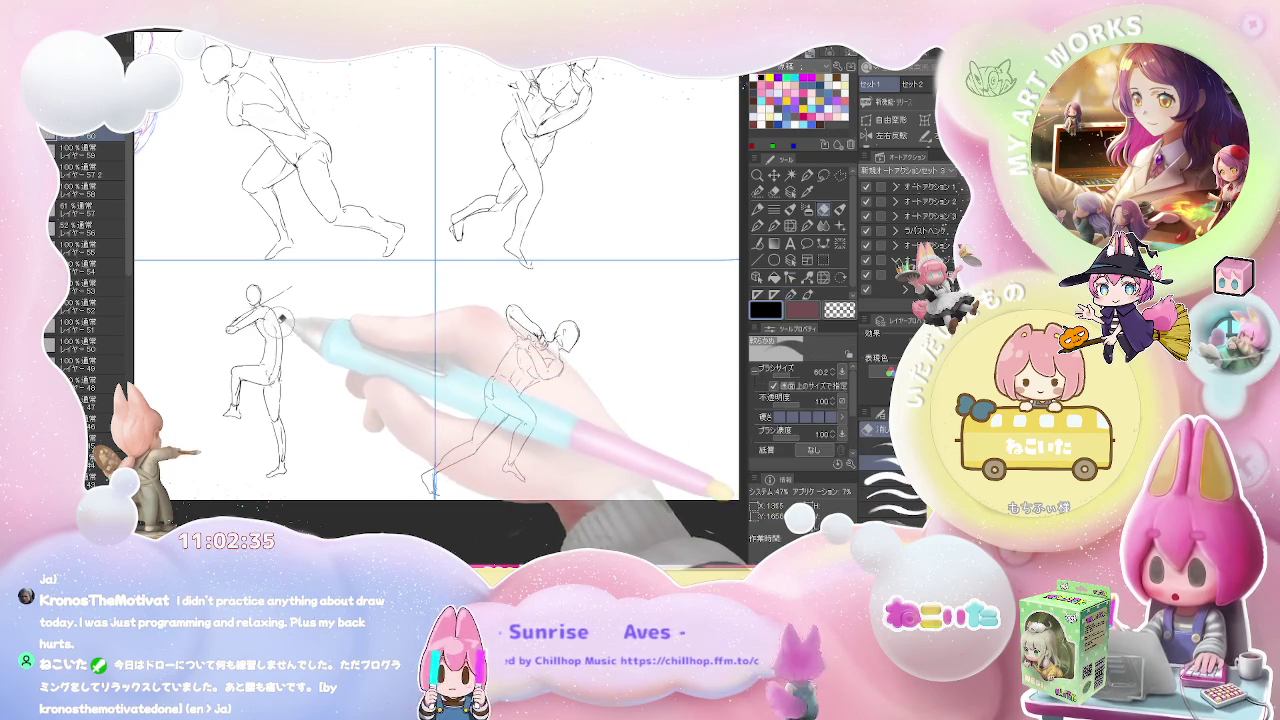
{"action": "key", "text": "p"}
{"action": "left_click_drag", "start_coordinate": [276, 354], "coordinate": [282, 366]}
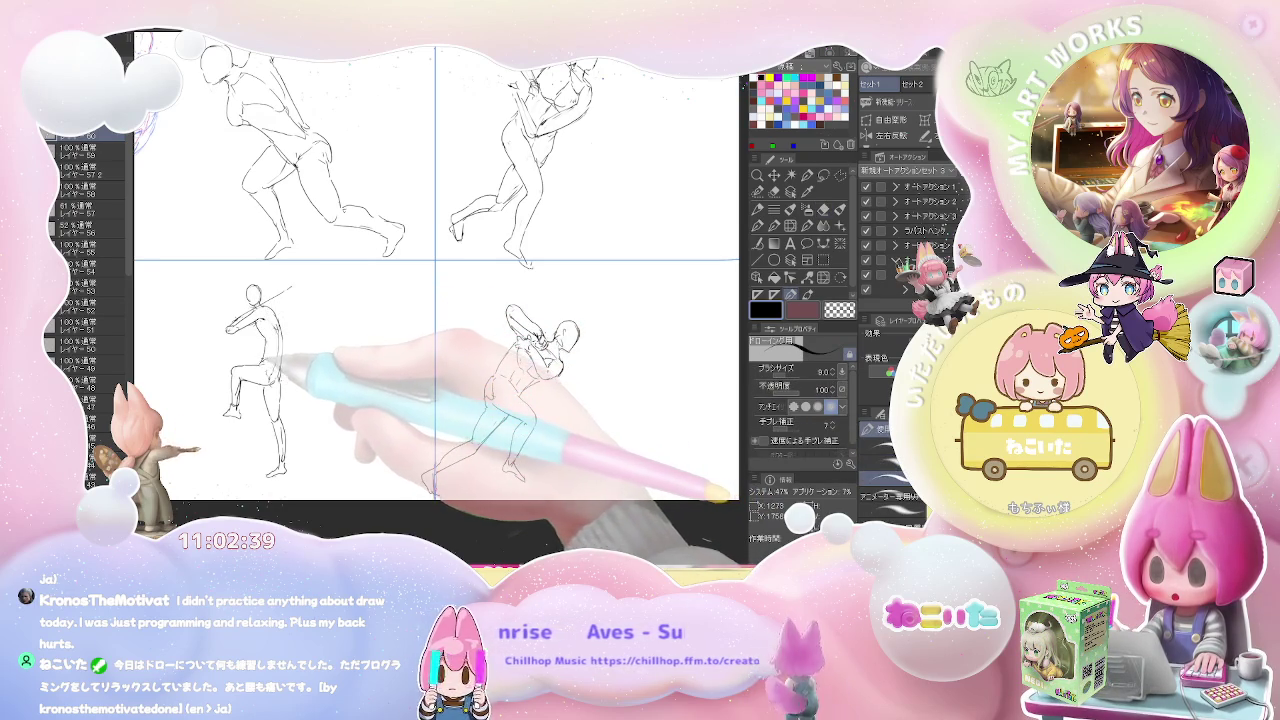
{"action": "key", "text": "e"}
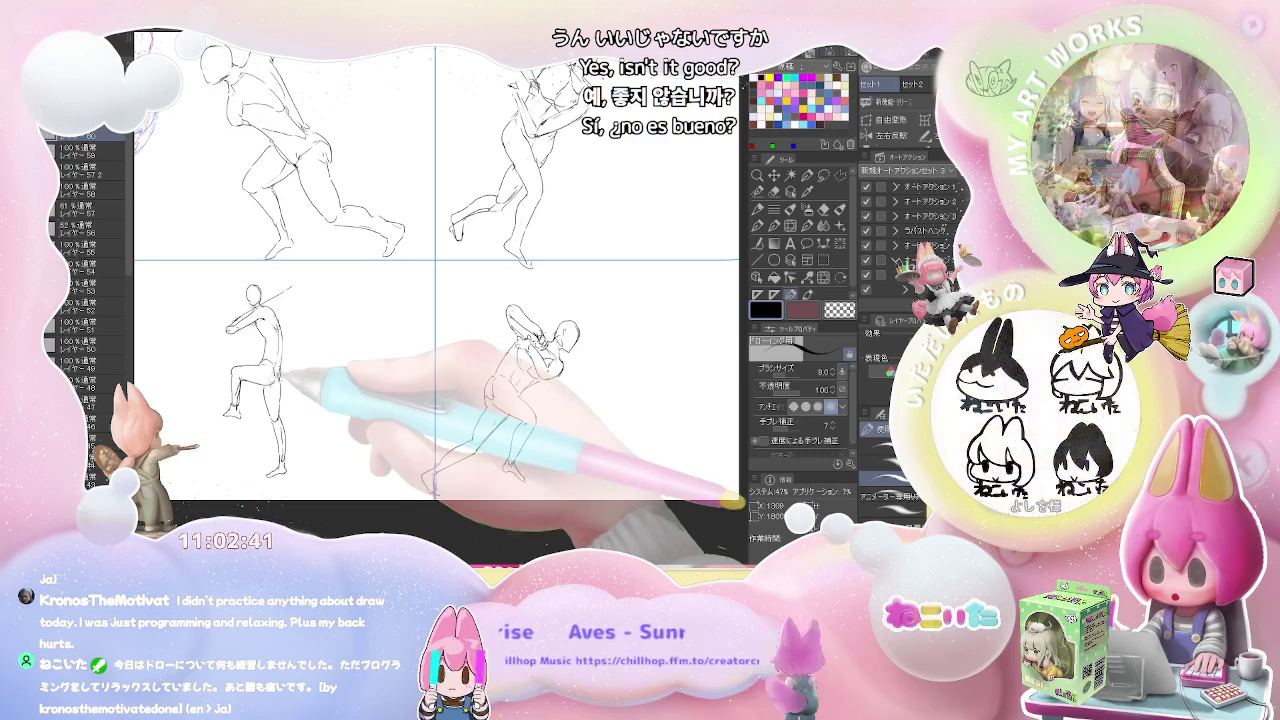
{"action": "key", "text": "p"}
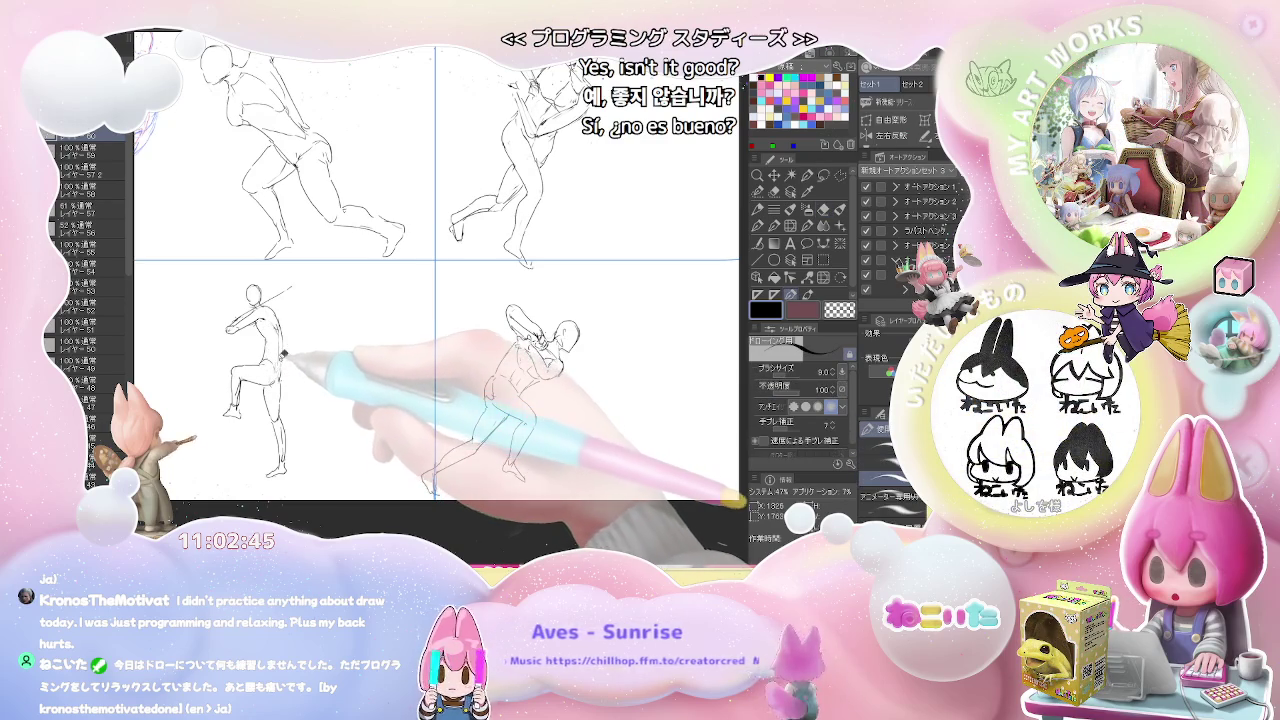
{"action": "key", "text": "e"}
{"action": "key", "text": "p"}
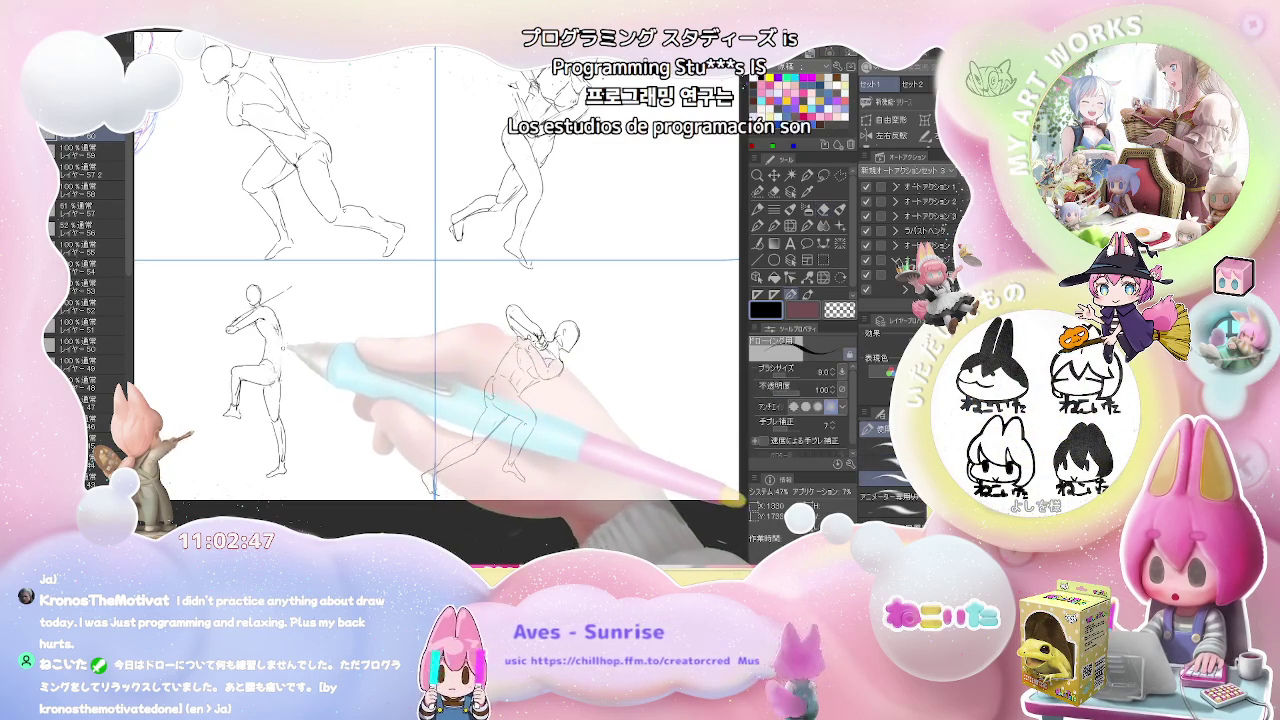
Touch up the raised-knee figure by switching between the eraser and pen
{"action": "key", "text": "e"}
{"action": "key", "text": "p"}
{"action": "key", "text": "e"}
{"action": "key", "text": "p"}
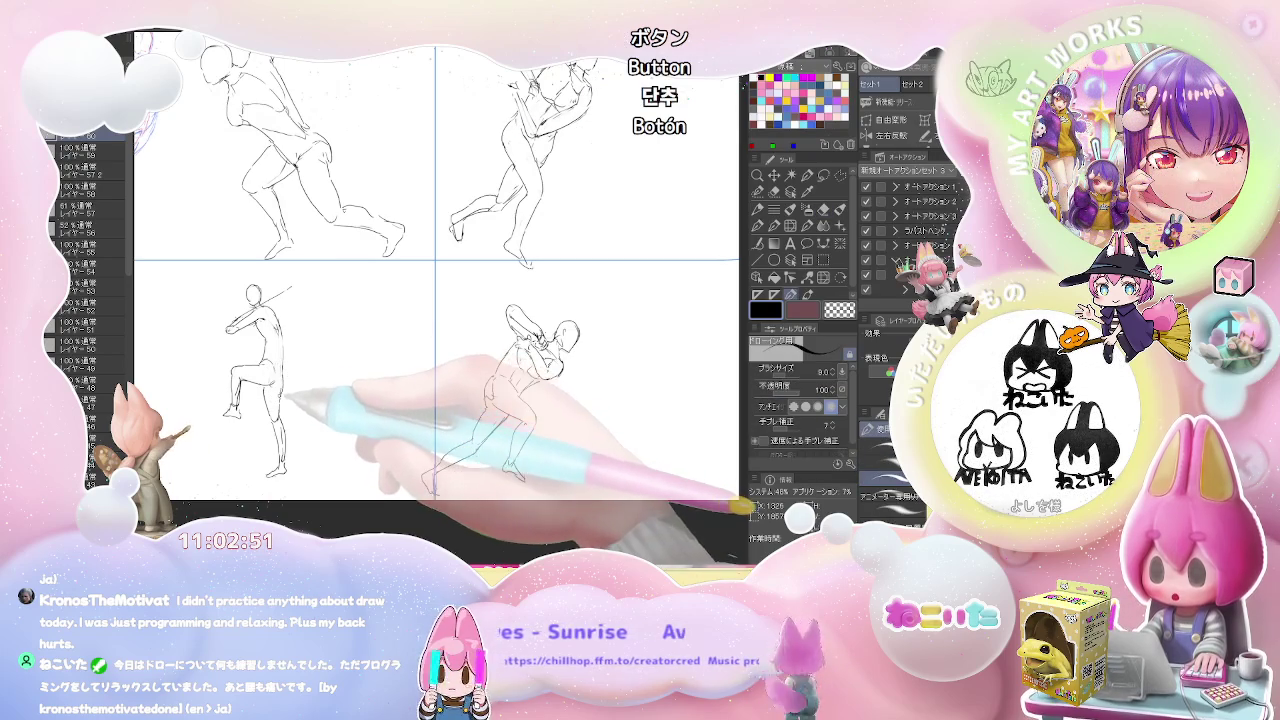
{"action": "key", "text": "e"}
{"action": "key", "text": "p"}
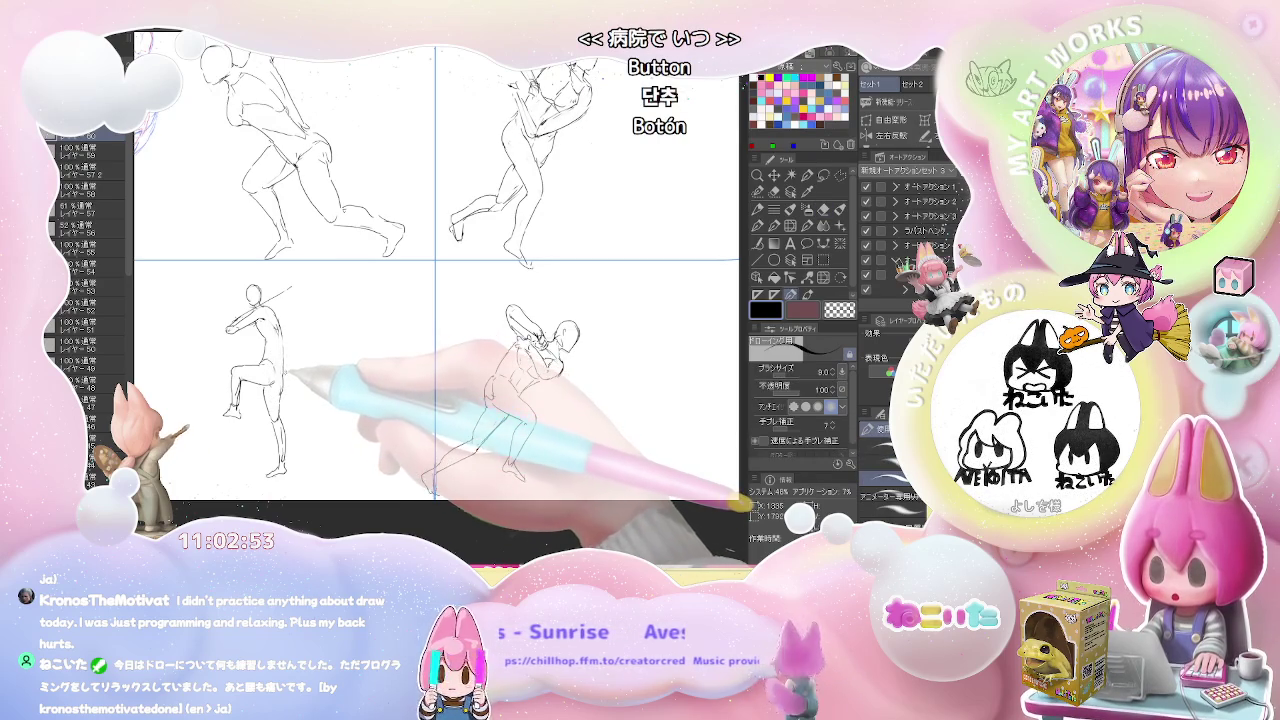
{"action": "key", "text": "e"}
{"action": "key", "text": "p"}
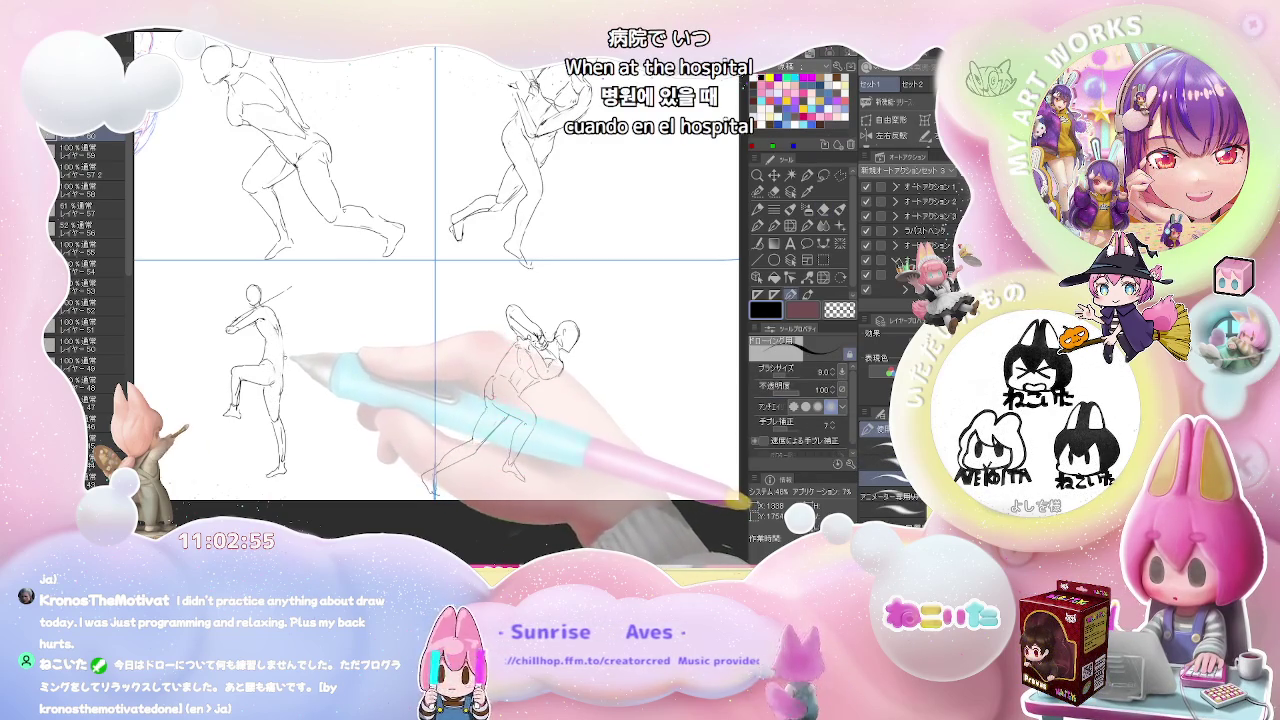
{"action": "key", "text": "e"}
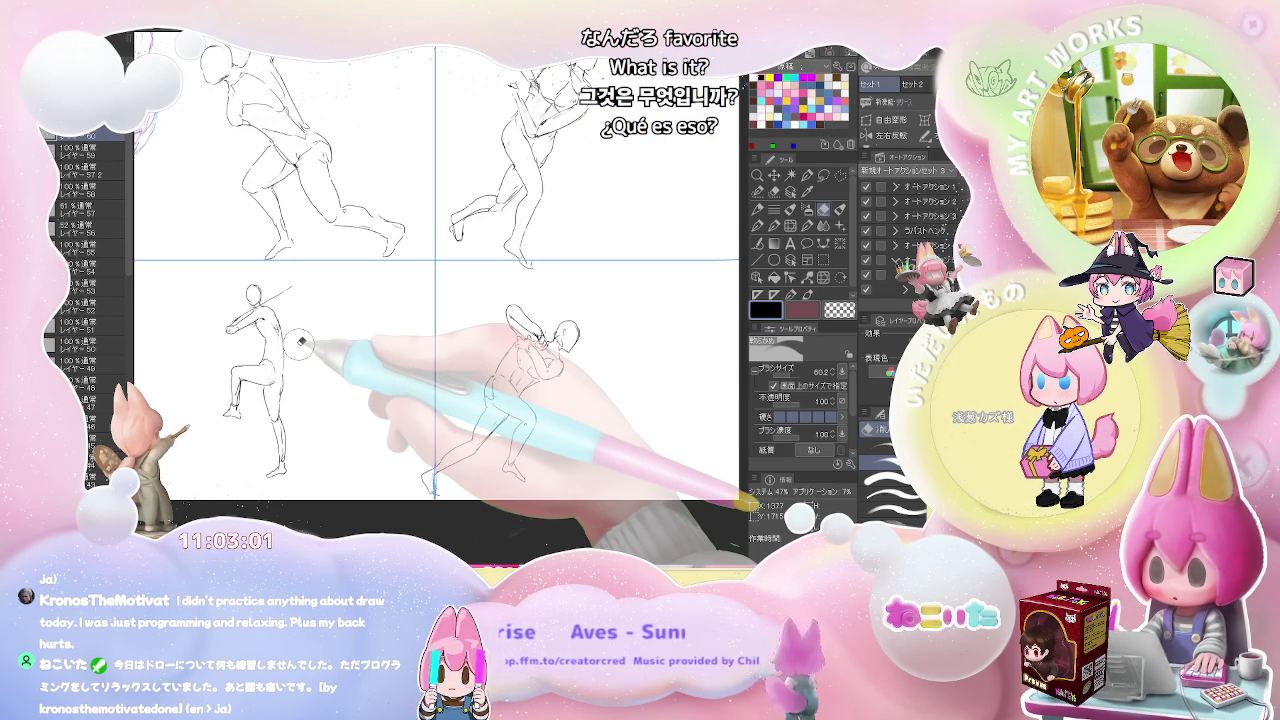
Zoom and pan the view to centre the raised-knee figure
{"action": "scroll", "coordinate": [300, 341], "scroll_direction": "down", "scroll_amount": 1}
{"action": "scroll", "coordinate": [300, 341], "scroll_direction": "down", "scroll_amount": 1}
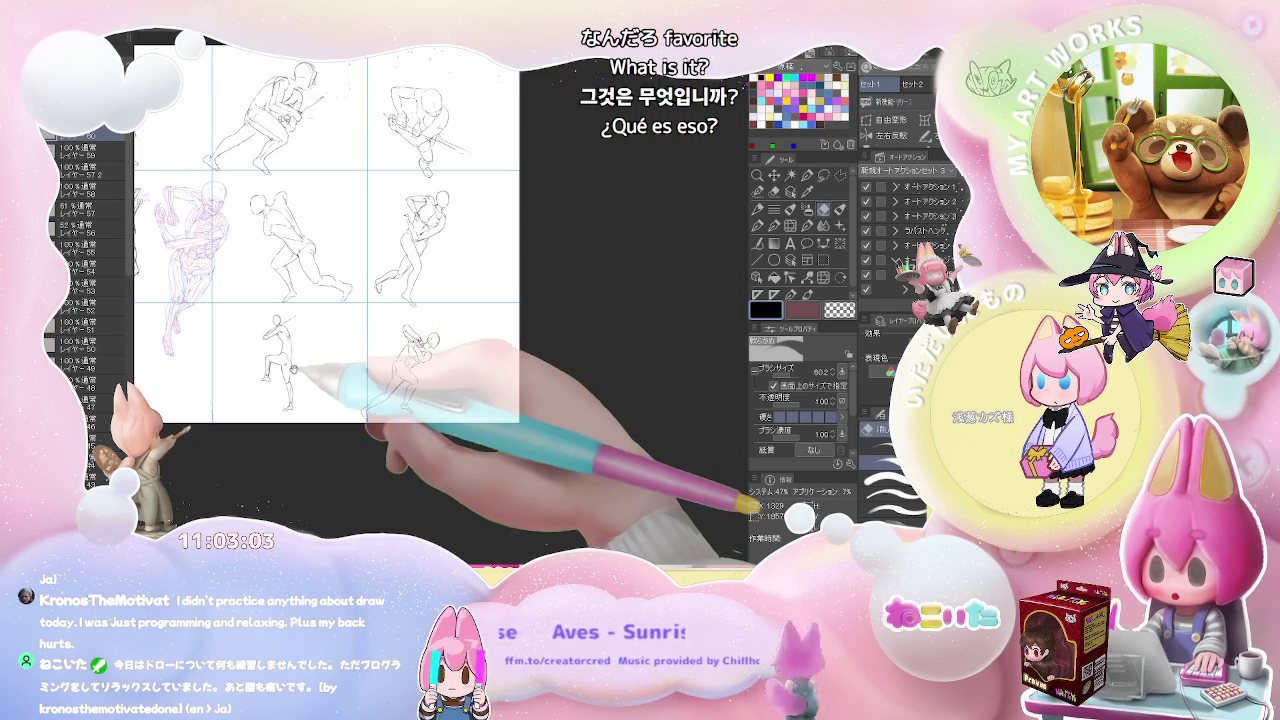
{"action": "scroll", "coordinate": [290, 345], "scroll_direction": "up", "scroll_amount": 1}
{"action": "scroll", "coordinate": [245, 368], "scroll_direction": "up", "scroll_amount": 1}
{"action": "scroll", "coordinate": [253, 355], "scroll_direction": "up", "scroll_amount": 1}
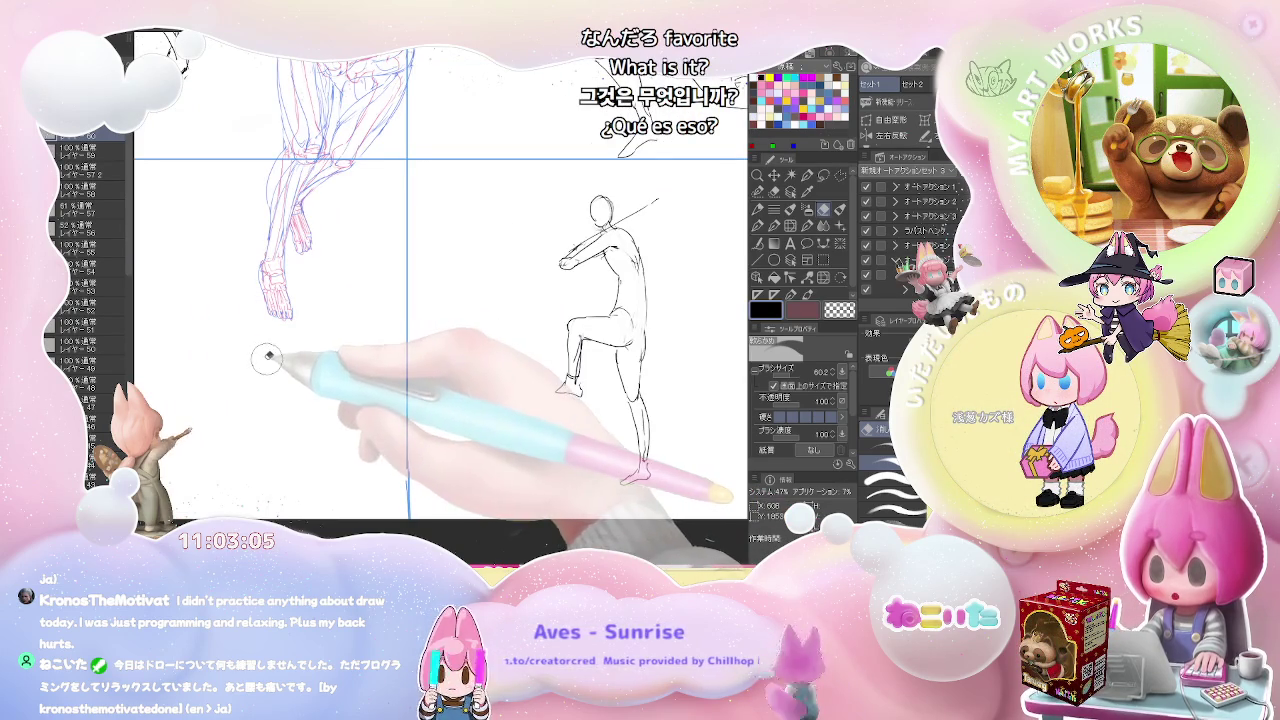
{"action": "left_click_drag", "start_coordinate": [329, 363], "coordinate": [397, 385]}
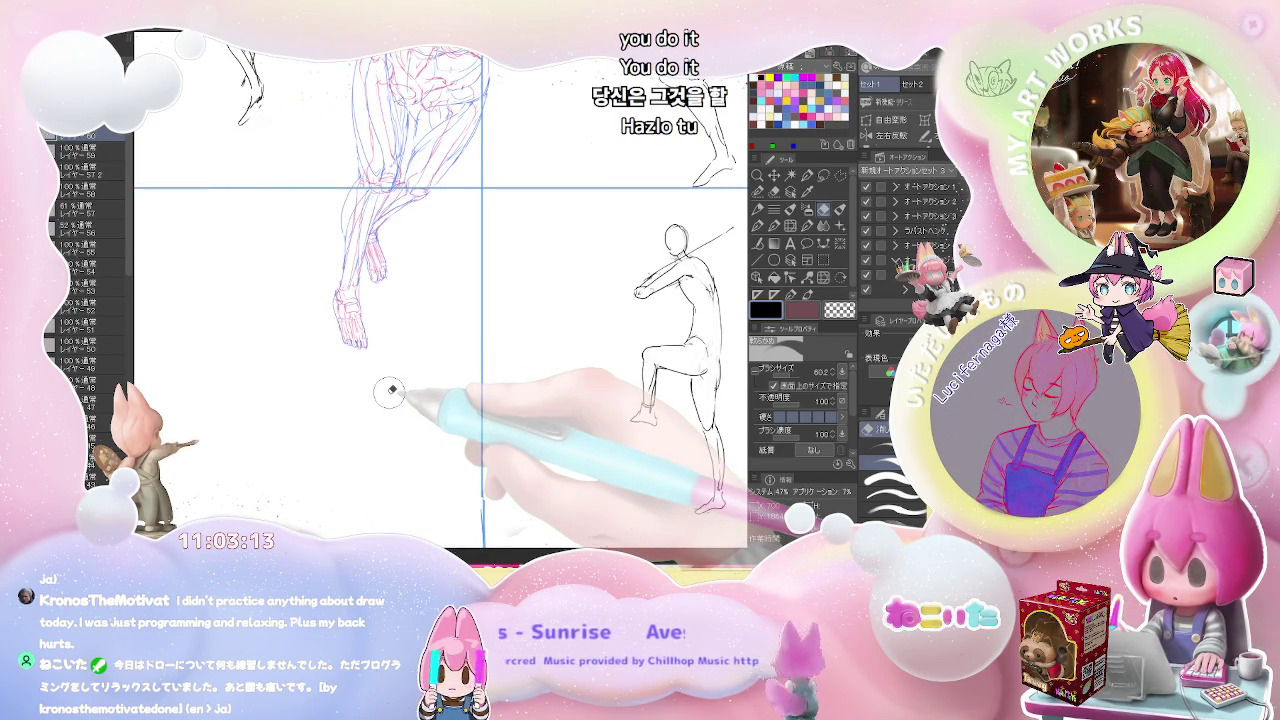
Return to the pen and zoom out to fit the whole 3x3 page
{"action": "scroll", "coordinate": [391, 389], "scroll_direction": "down", "scroll_amount": 2}
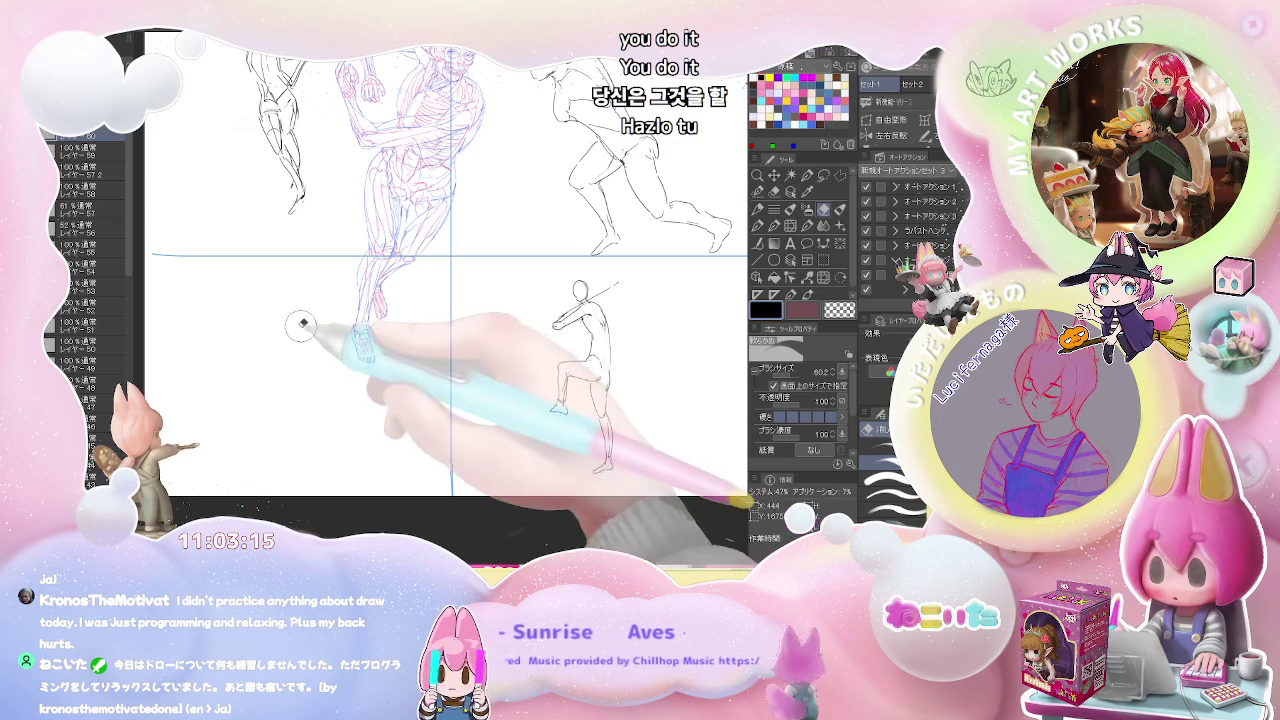
{"action": "scroll", "coordinate": [303, 320], "scroll_direction": "up", "scroll_amount": 2}
{"action": "key", "text": "p"}
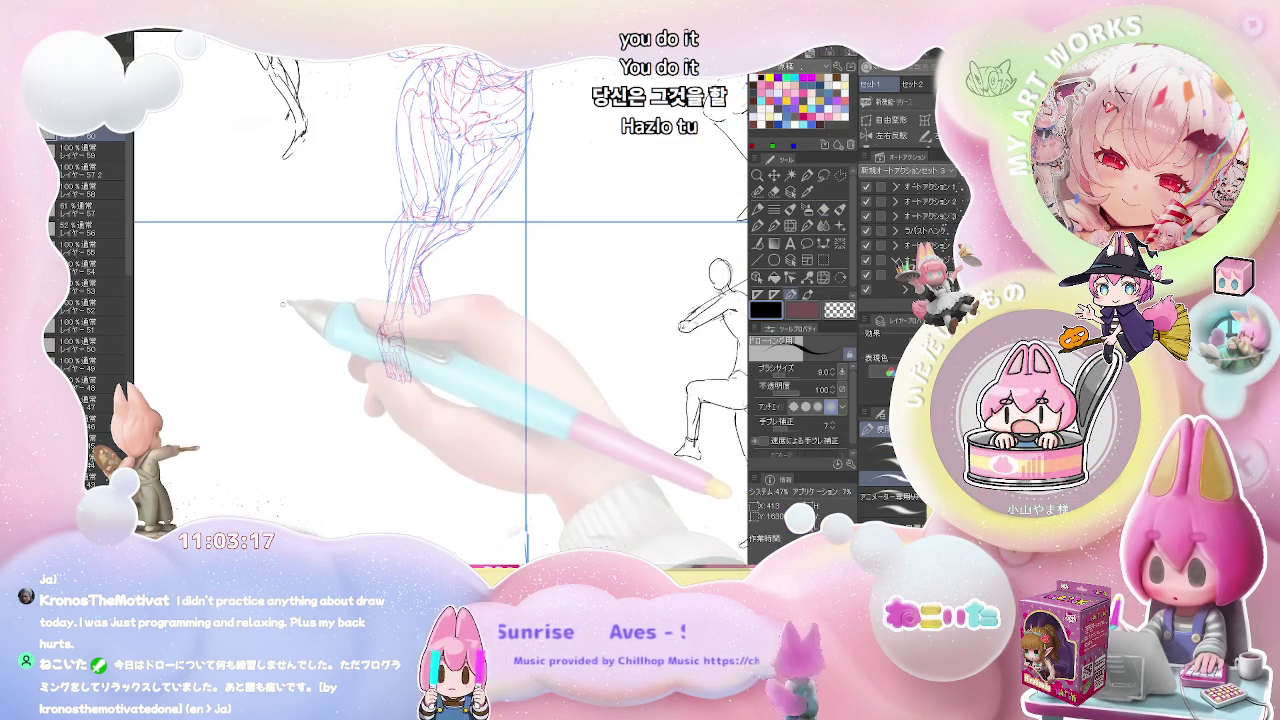
{"action": "scroll", "coordinate": [283, 330], "scroll_direction": "down", "scroll_amount": 1}
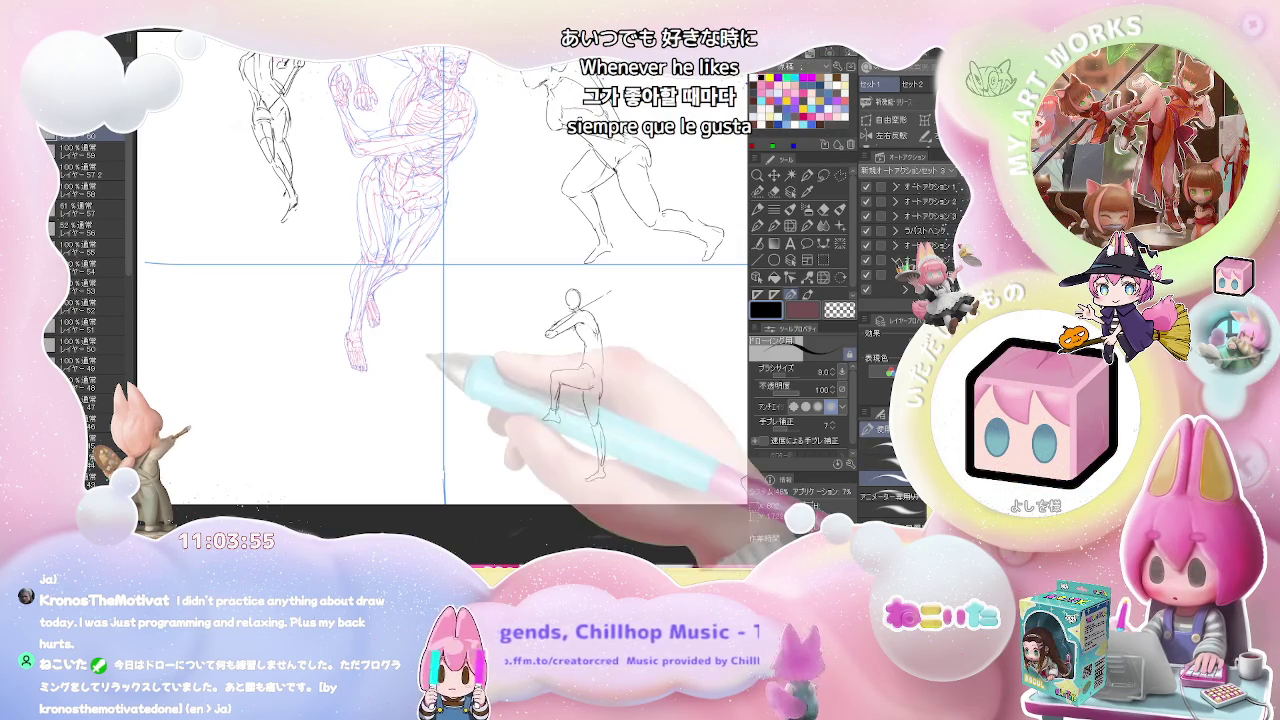
{"action": "key", "text": "ctrl+minus"}
{"action": "key", "text": "ctrl+minus"}
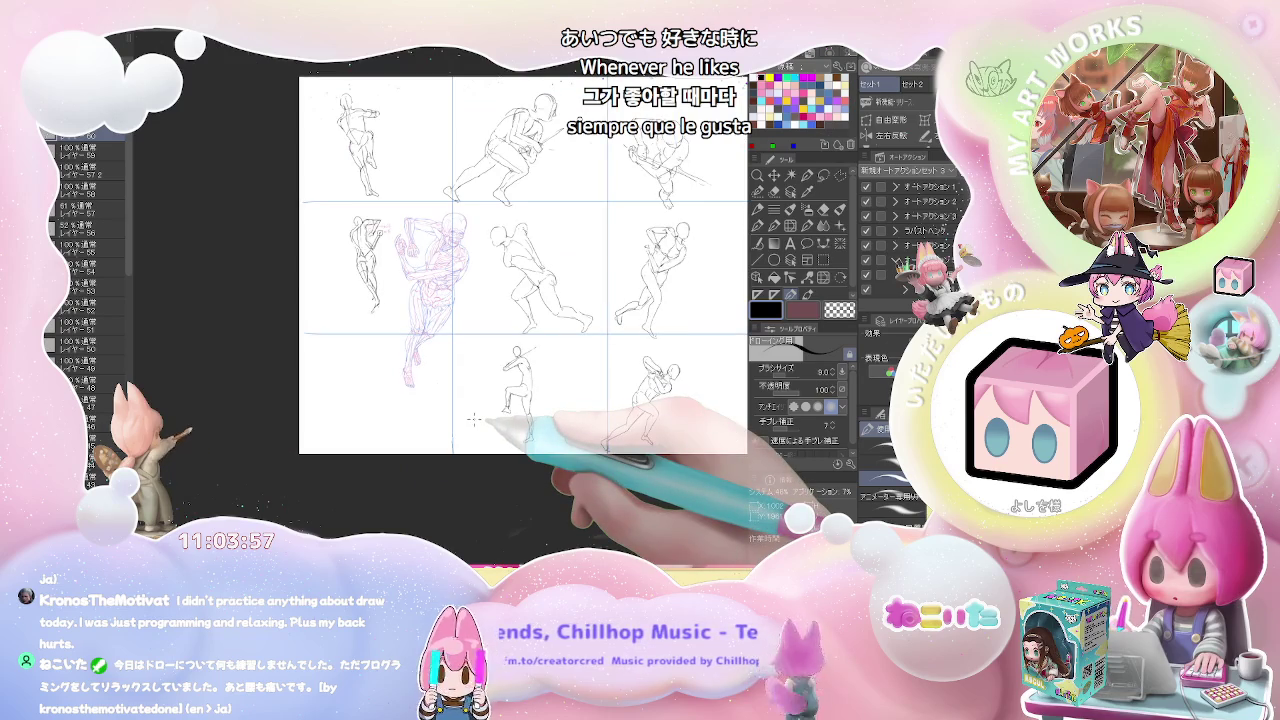
Zoom out to the full page, then zoom in on the empty bottom-left panel
{"action": "scroll", "coordinate": [474, 419], "scroll_direction": "up", "scroll_amount": 2}
{"action": "scroll", "coordinate": [474, 419], "scroll_direction": "down", "scroll_amount": 2}
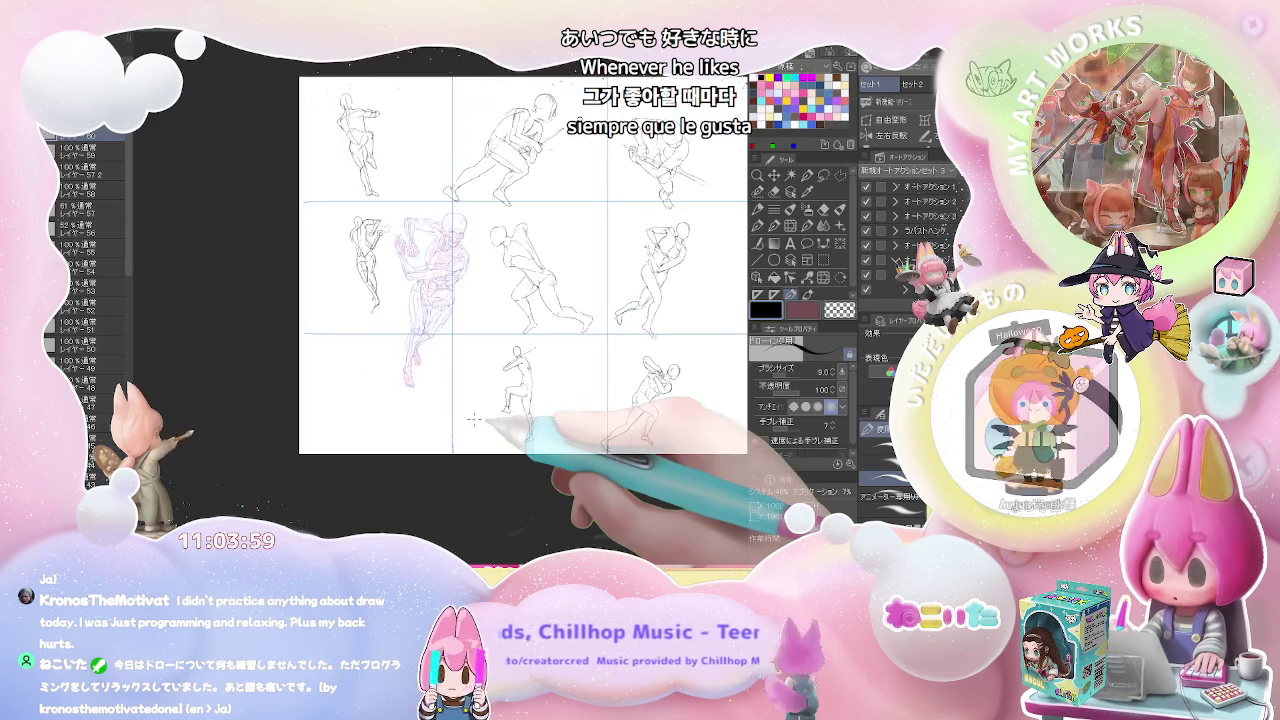
{"action": "scroll", "coordinate": [474, 419], "scroll_direction": "down", "scroll_amount": 1}
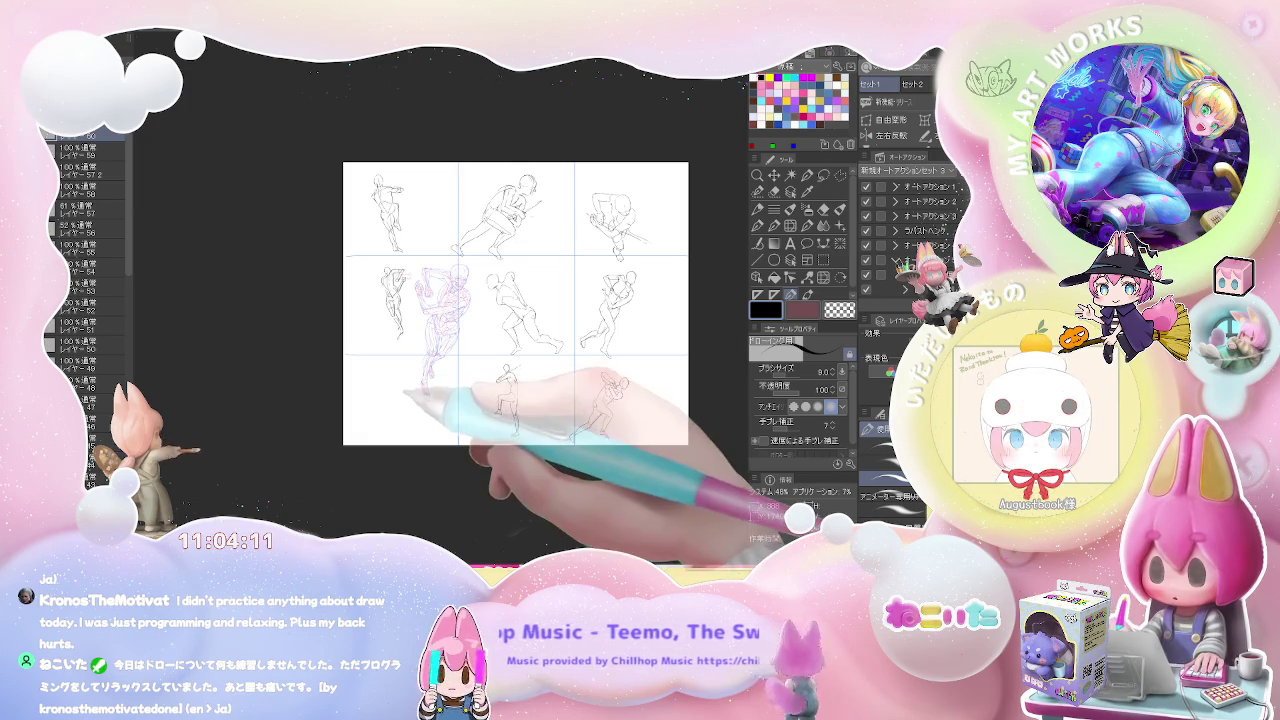
{"action": "scroll", "coordinate": [360, 370], "scroll_direction": "up", "scroll_amount": 1}
{"action": "scroll", "coordinate": [350, 367], "scroll_direction": "up", "scroll_amount": 4}
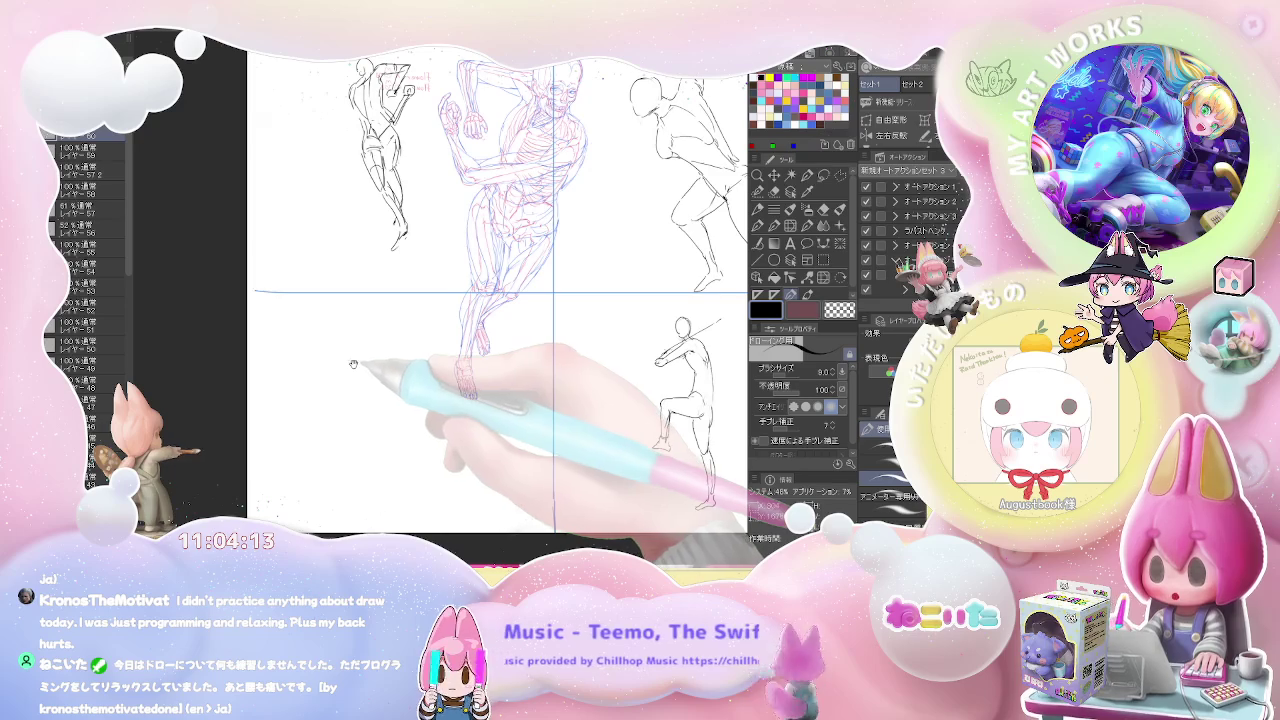
{"action": "scroll", "coordinate": [360, 350], "scroll_direction": "down", "scroll_amount": 2}
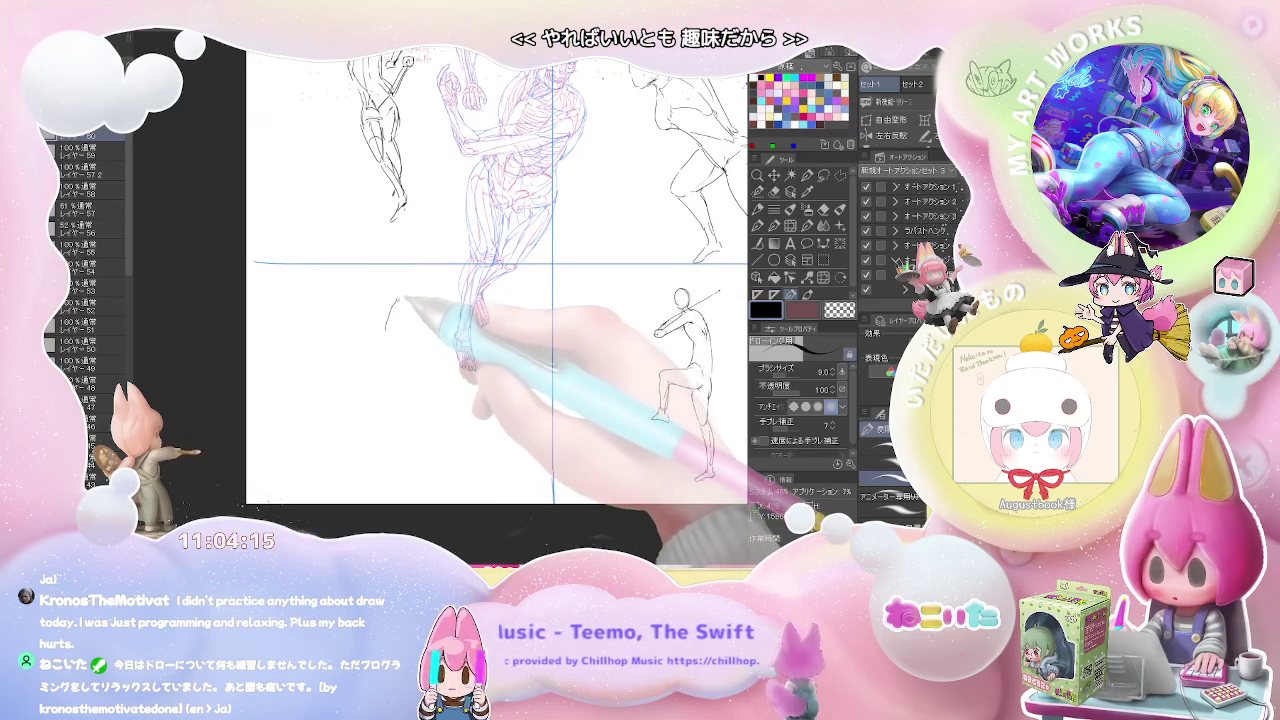
Start a new figure in the bottom-left panel and touch up its clenched fist
{"action": "mouse_move", "coordinate": [403, 310]}
{"action": "left_mouse_down"}
{"action": "mouse_move", "coordinate": [409, 290]}
{"action": "mouse_move", "coordinate": [438, 318]}
{"action": "mouse_move", "coordinate": [375, 352]}
{"action": "left_mouse_up"}
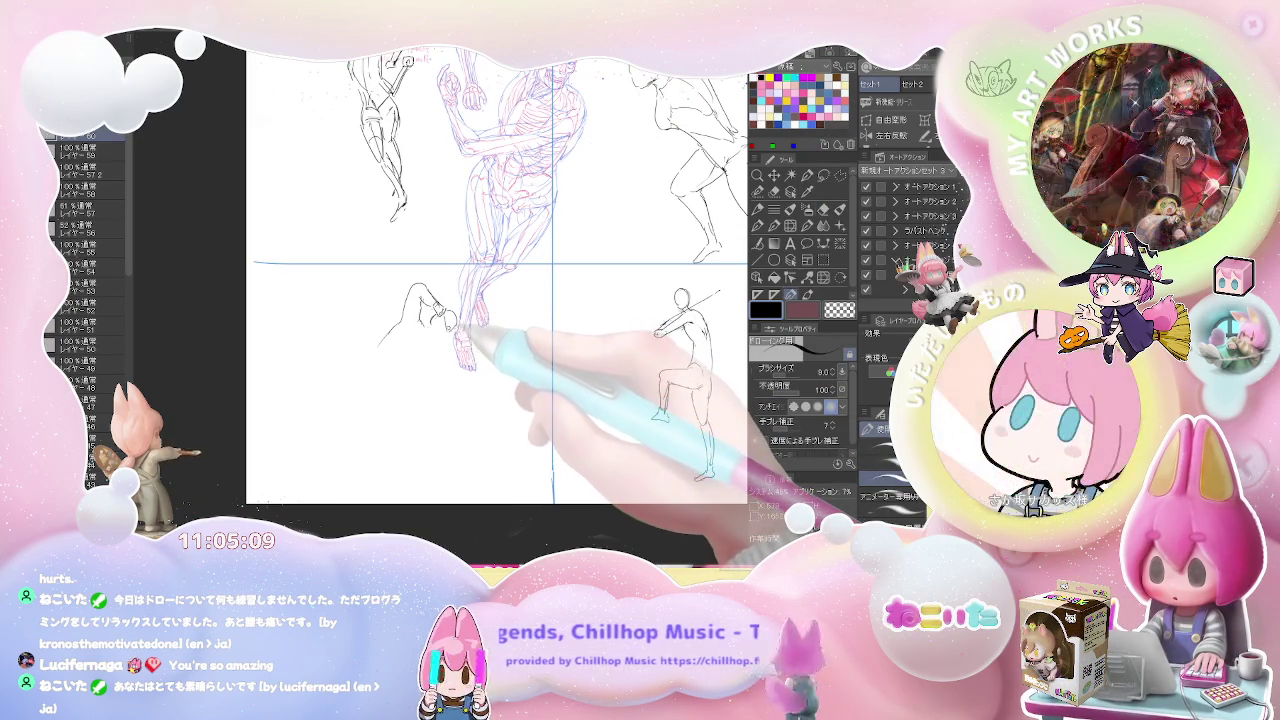
{"action": "key", "text": "e"}
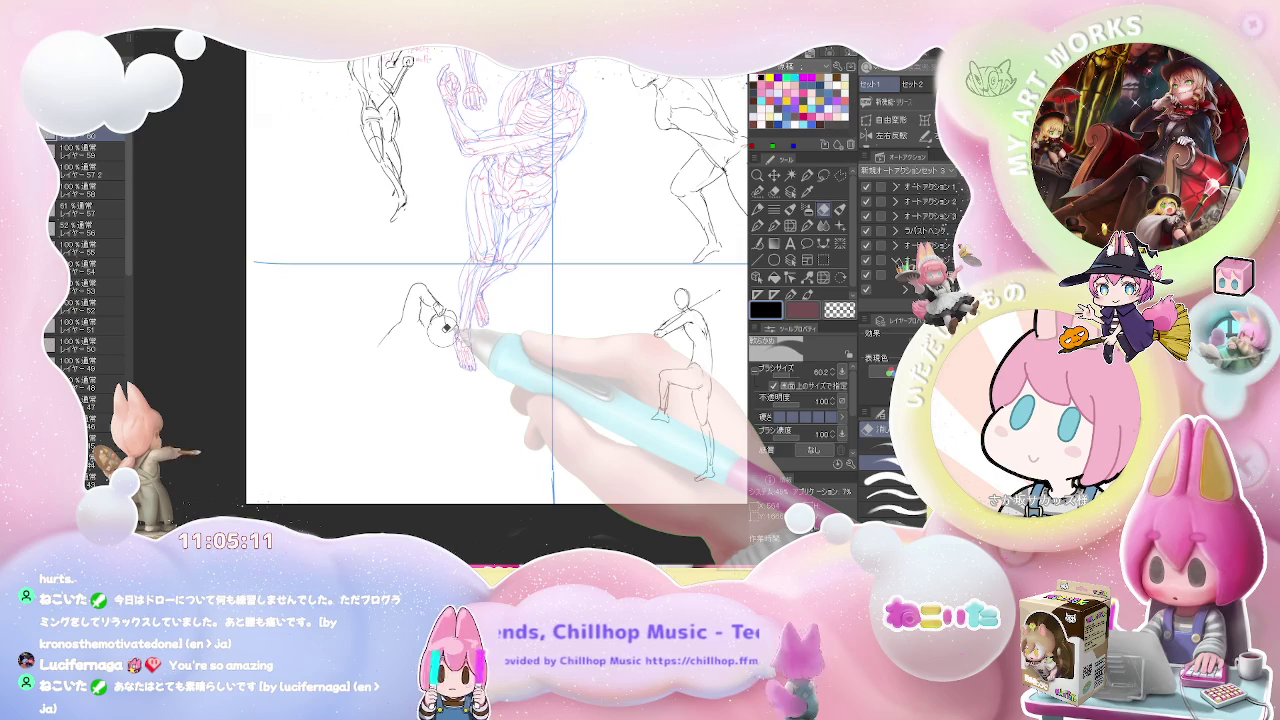
{"action": "key", "text": "p"}
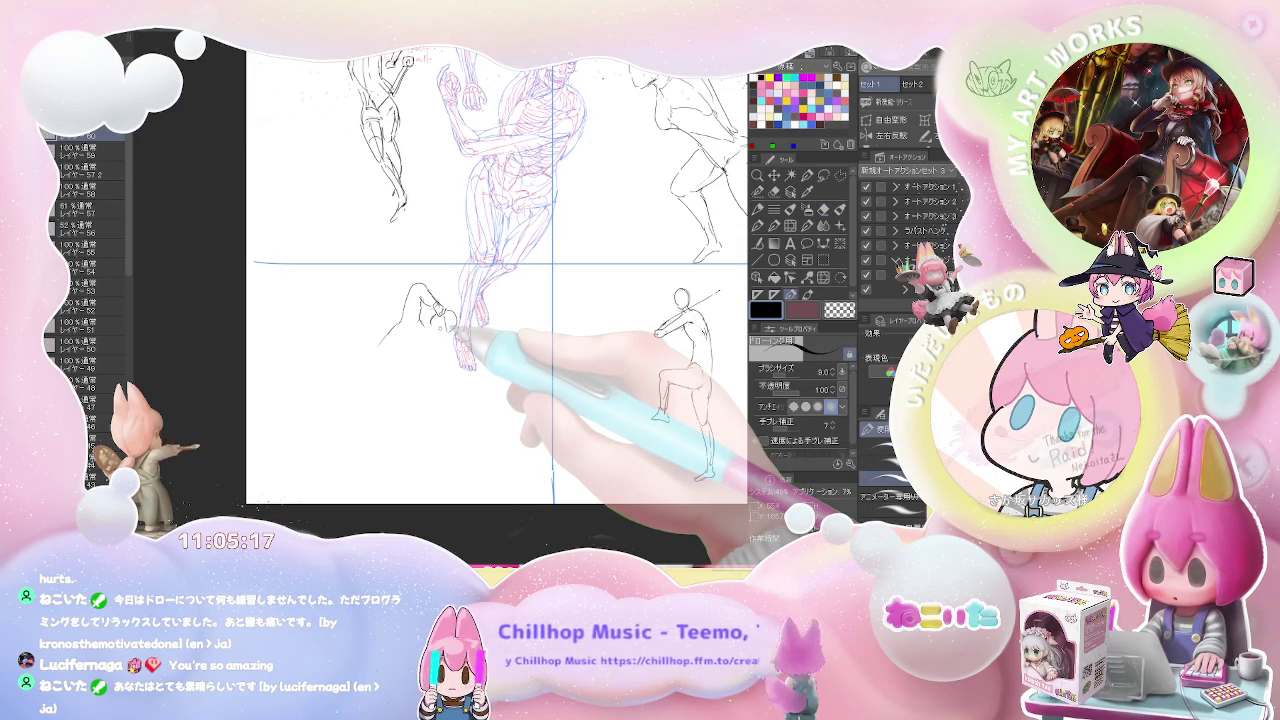
{"action": "scroll", "coordinate": [445, 315], "scroll_direction": "up", "scroll_amount": 2}
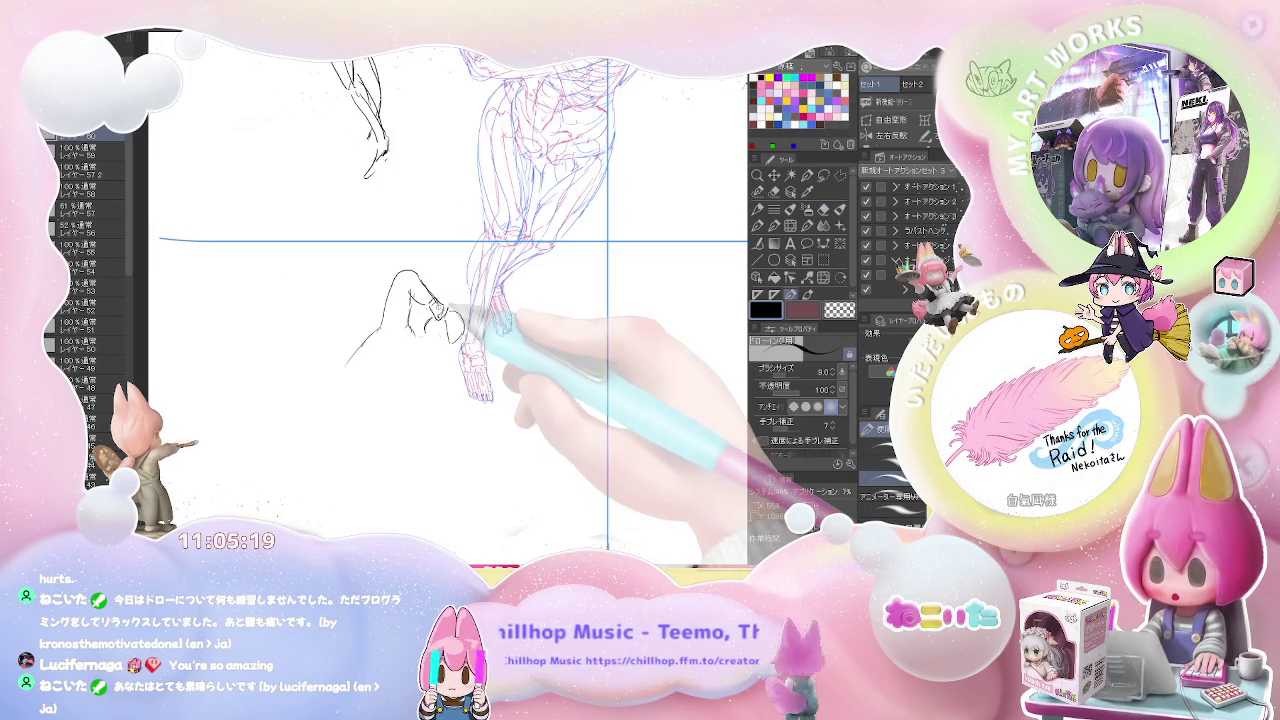
Add short strokes to the fist and draw a line down from it
{"action": "key", "text": "e"}
{"action": "key", "text": "p"}
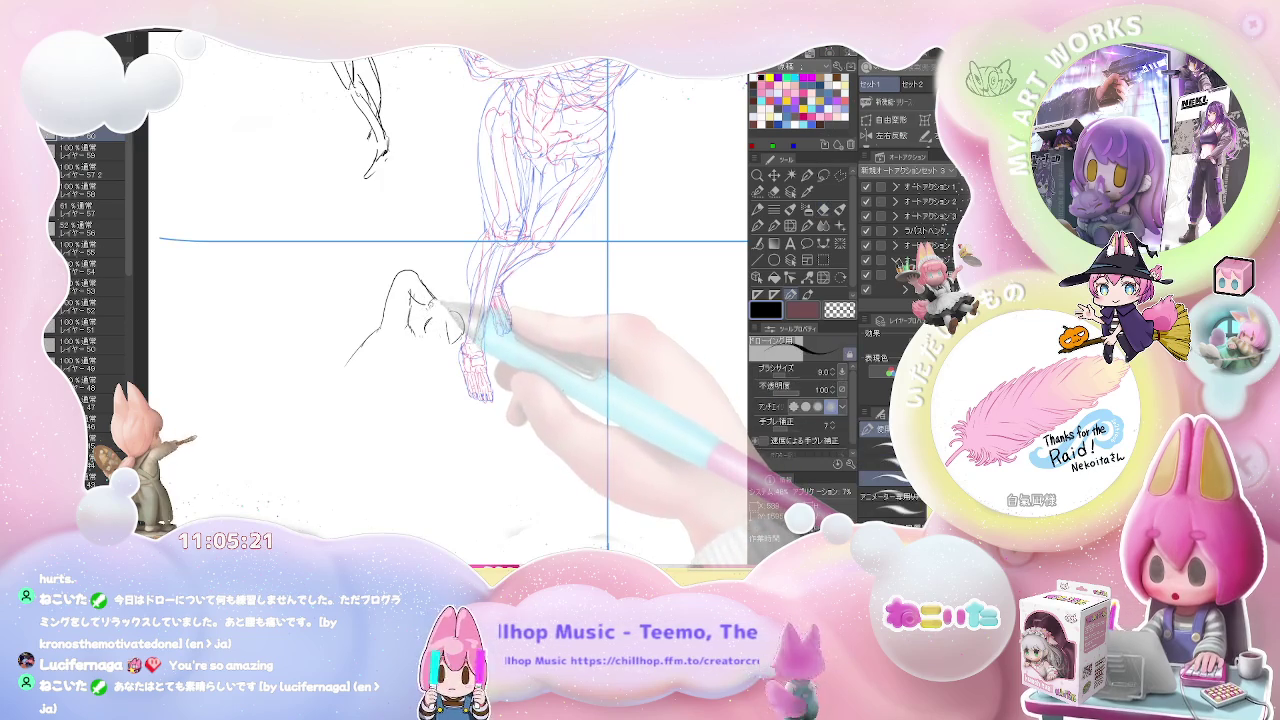
{"action": "key", "text": "e"}
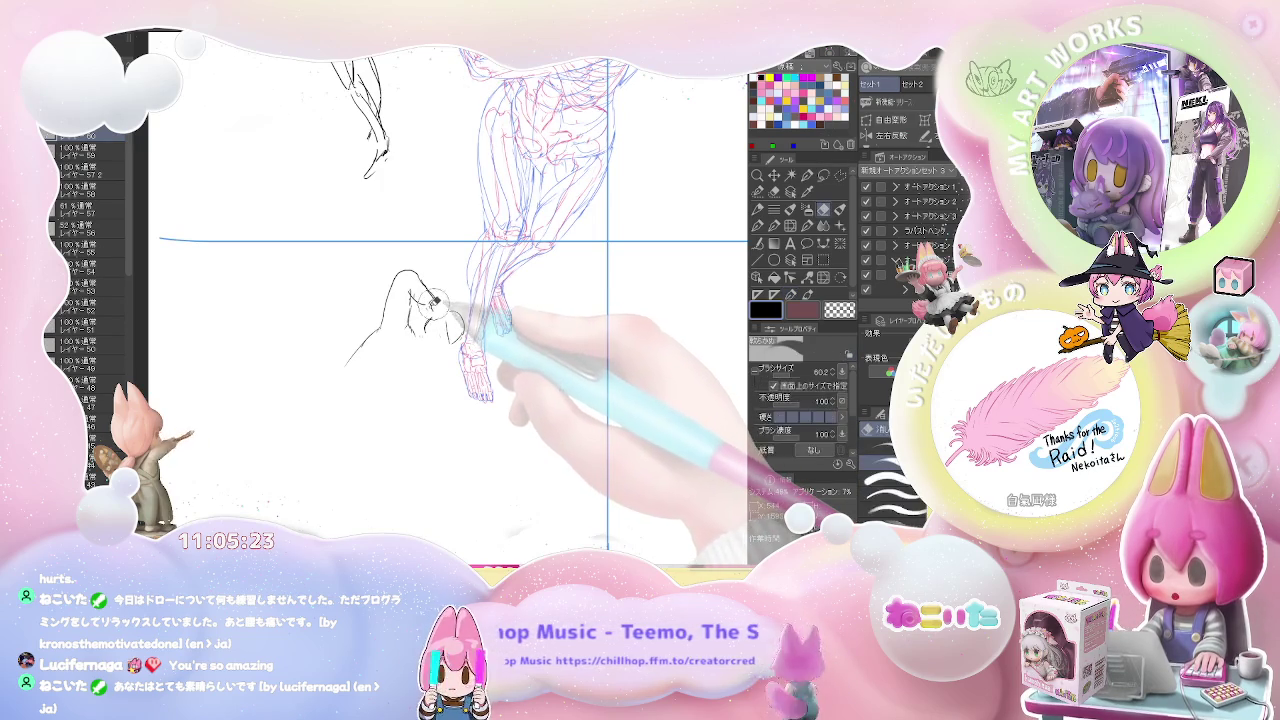
{"action": "key", "text": "p"}
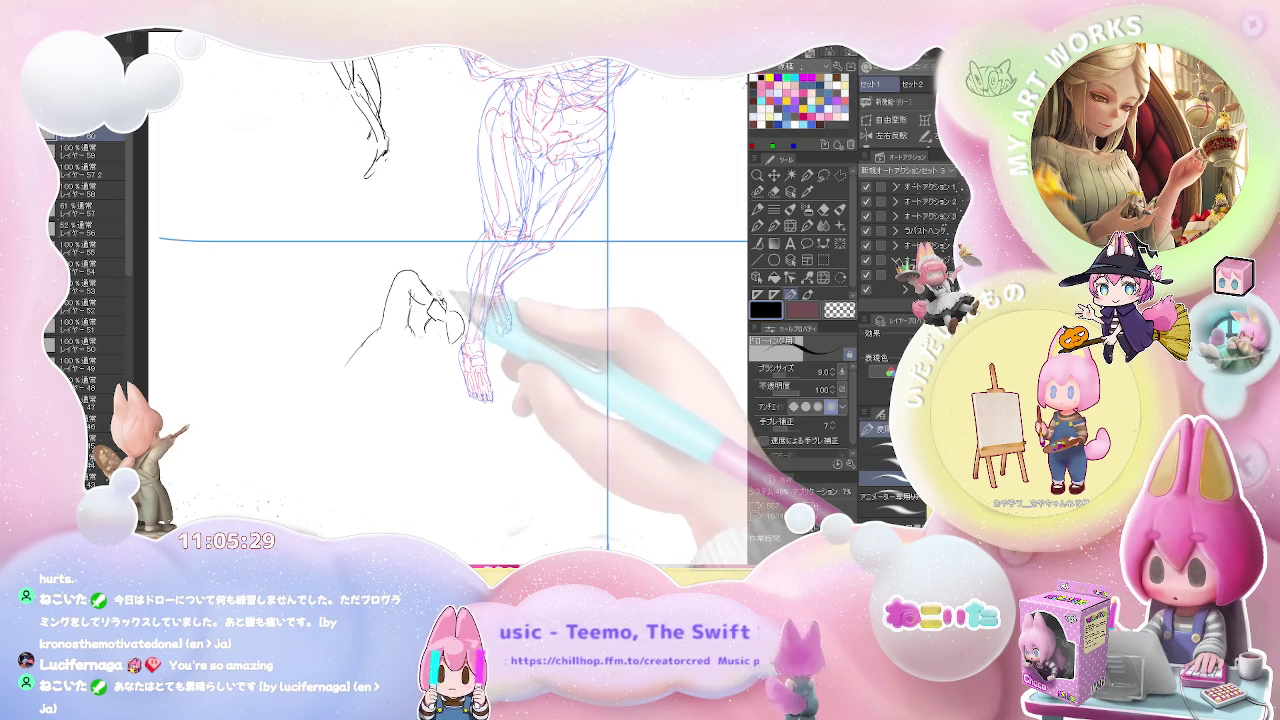
{"action": "left_click_drag", "start_coordinate": [432, 306], "coordinate": [444, 326]}
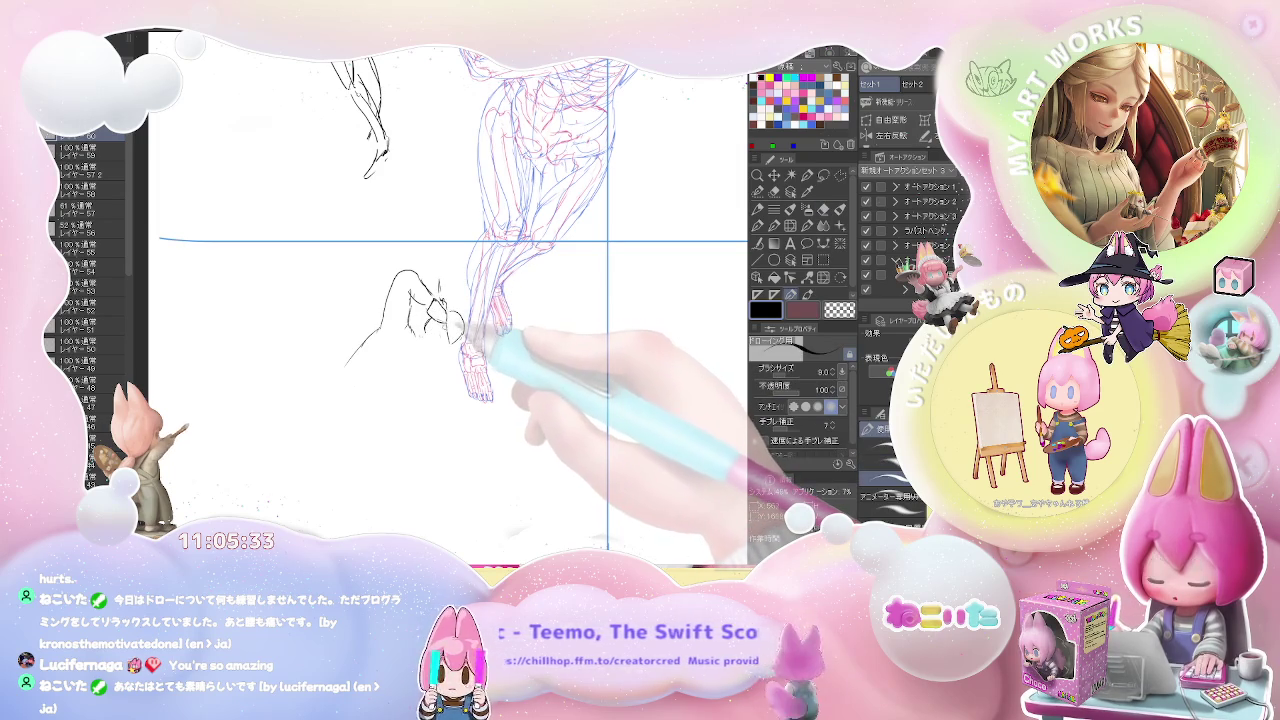
{"action": "left_click_drag", "start_coordinate": [437, 332], "coordinate": [440, 378]}
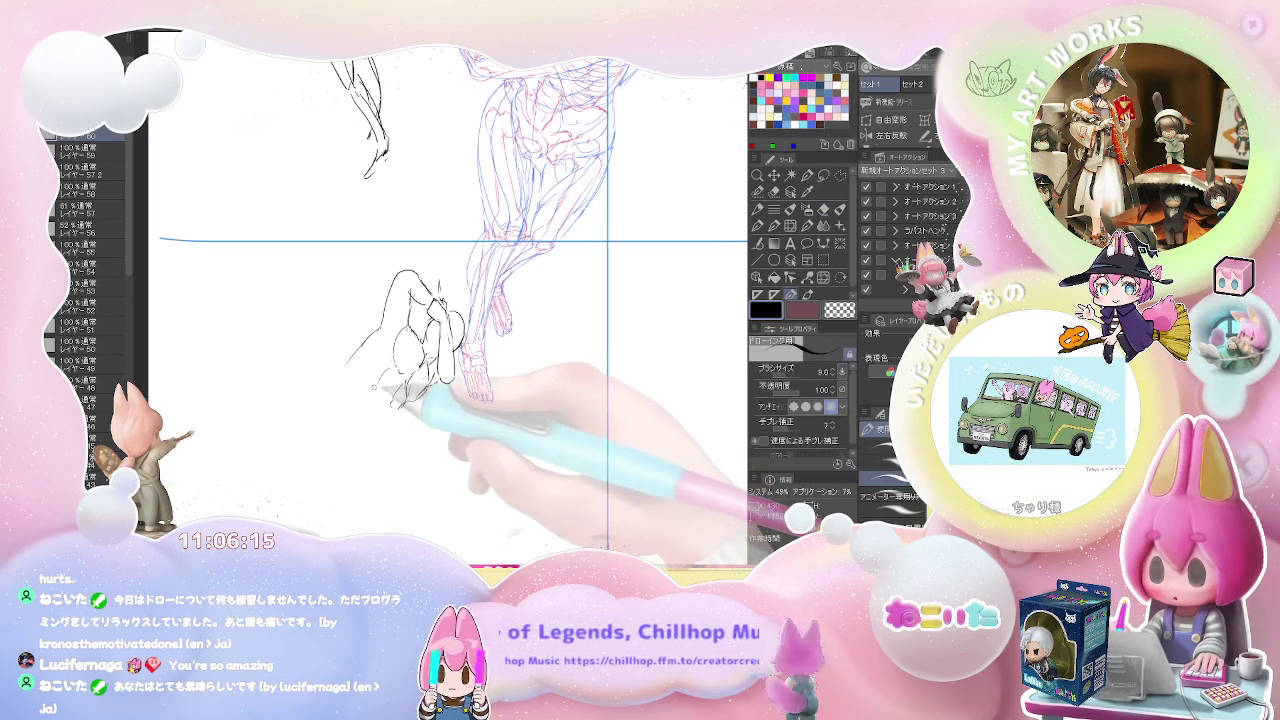
Sketch the figure's left contour and the front lower leg's contours
{"action": "mouse_move", "coordinate": [385, 298]}
{"action": "left_mouse_down"}
{"action": "mouse_move", "coordinate": [340, 408]}
{"action": "mouse_move", "coordinate": [372, 383]}
{"action": "left_mouse_up"}
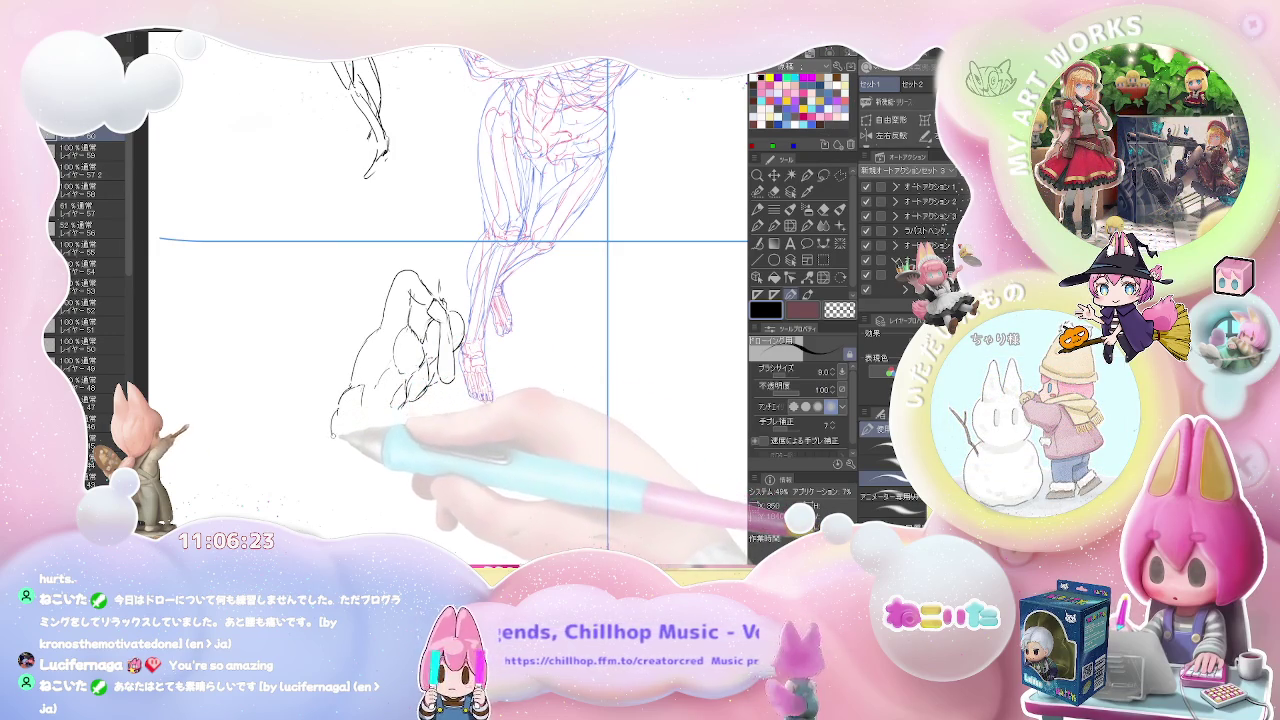
{"action": "left_click_drag", "start_coordinate": [337, 410], "coordinate": [327, 442]}
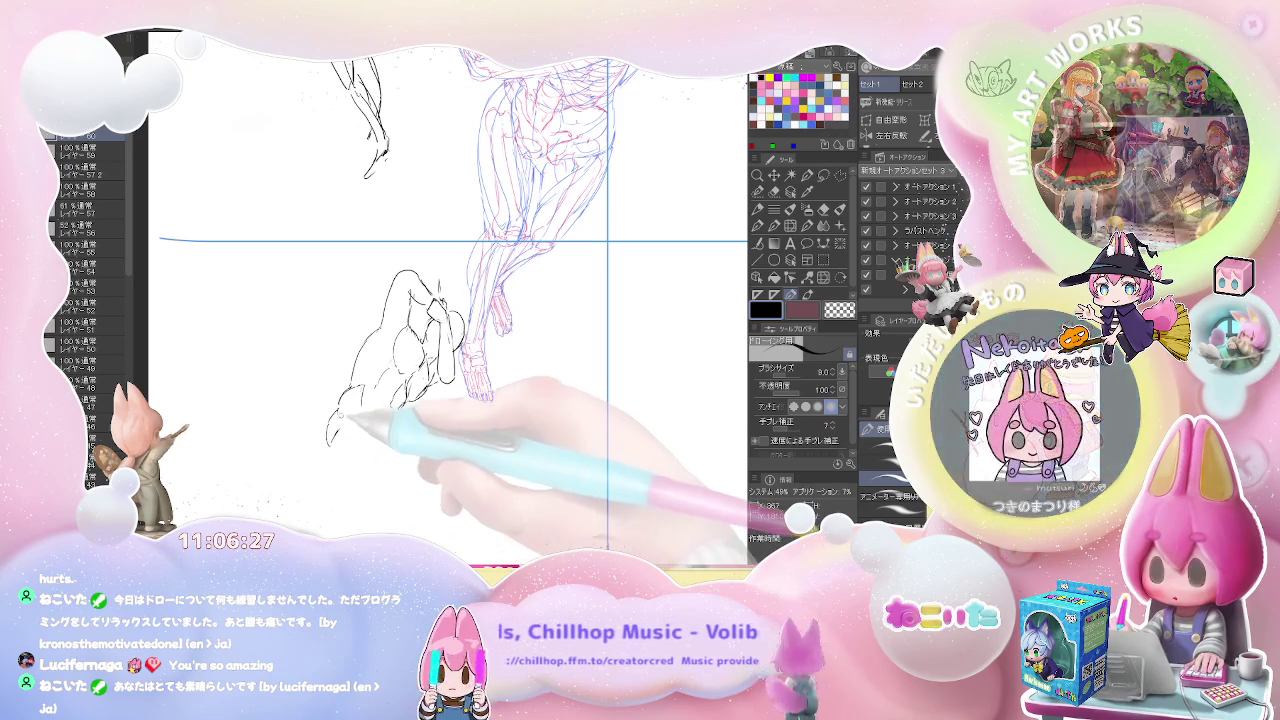
{"action": "left_click_drag", "start_coordinate": [345, 395], "coordinate": [330, 414]}
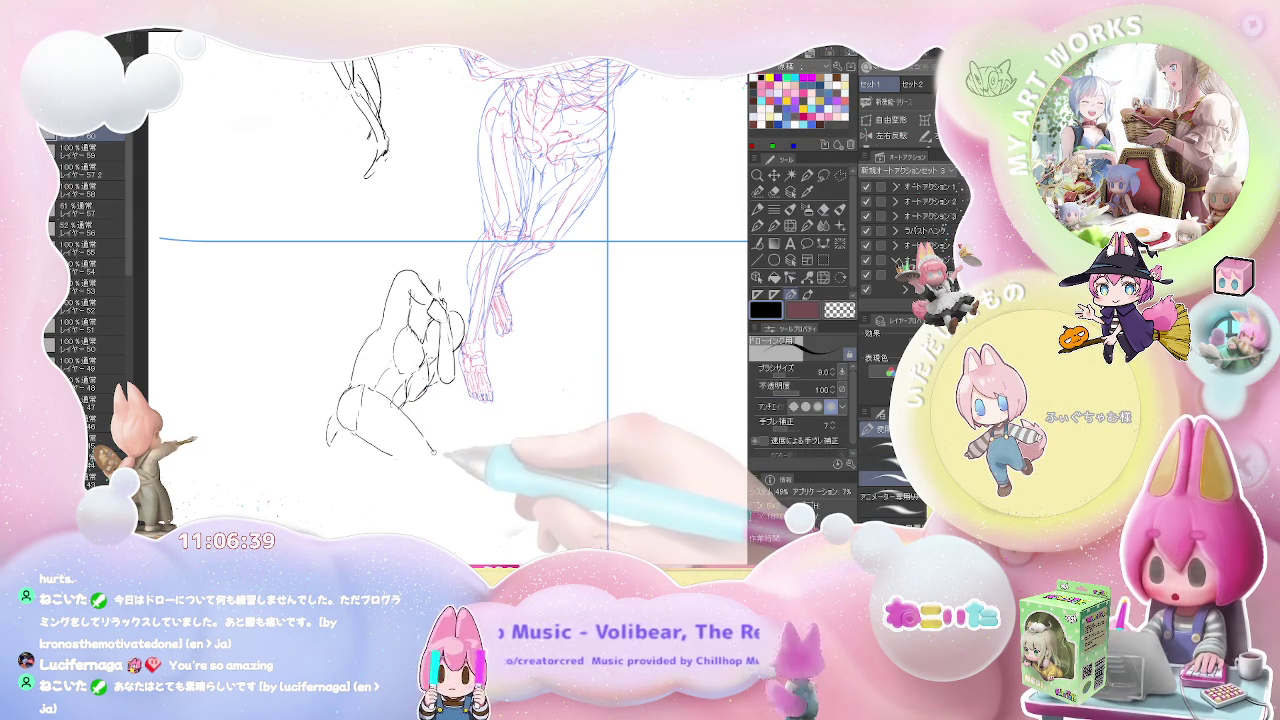
{"action": "left_click_drag", "start_coordinate": [434, 466], "coordinate": [419, 380]}
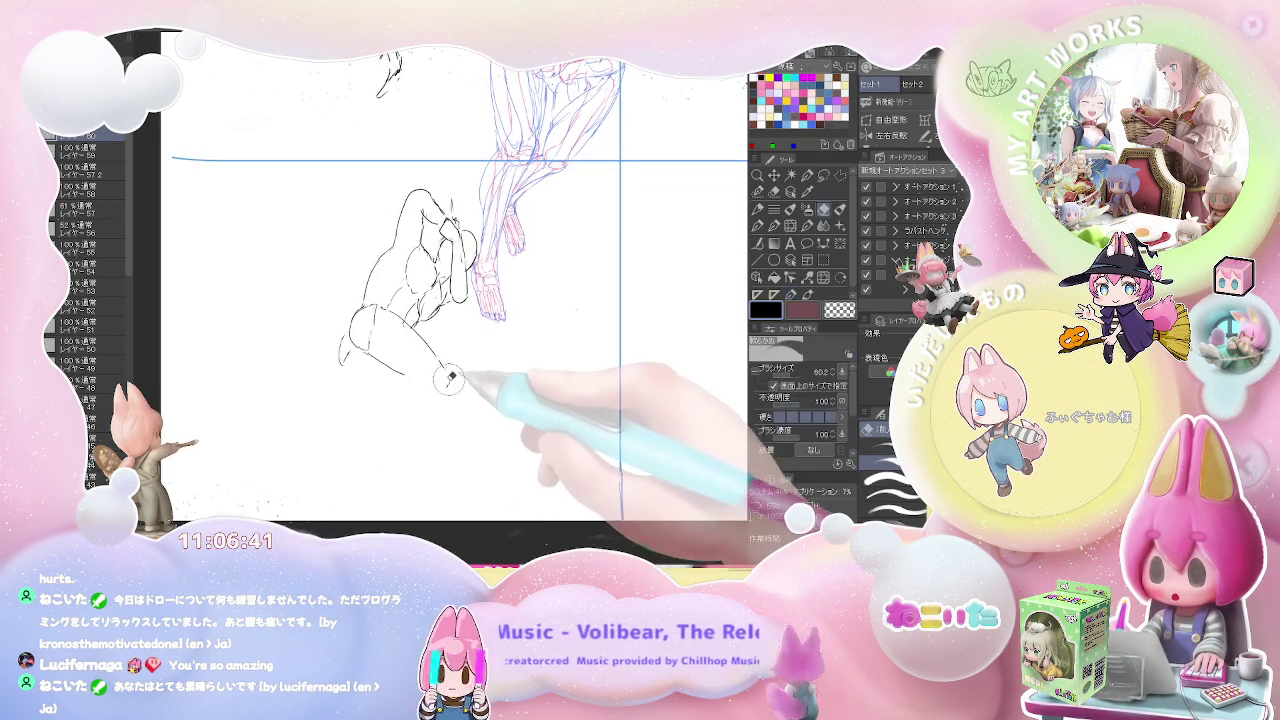
{"action": "mouse_move", "coordinate": [408, 376]}
{"action": "left_mouse_down"}
{"action": "mouse_move", "coordinate": [424, 392]}
{"action": "mouse_move", "coordinate": [417, 425]}
{"action": "left_mouse_up"}
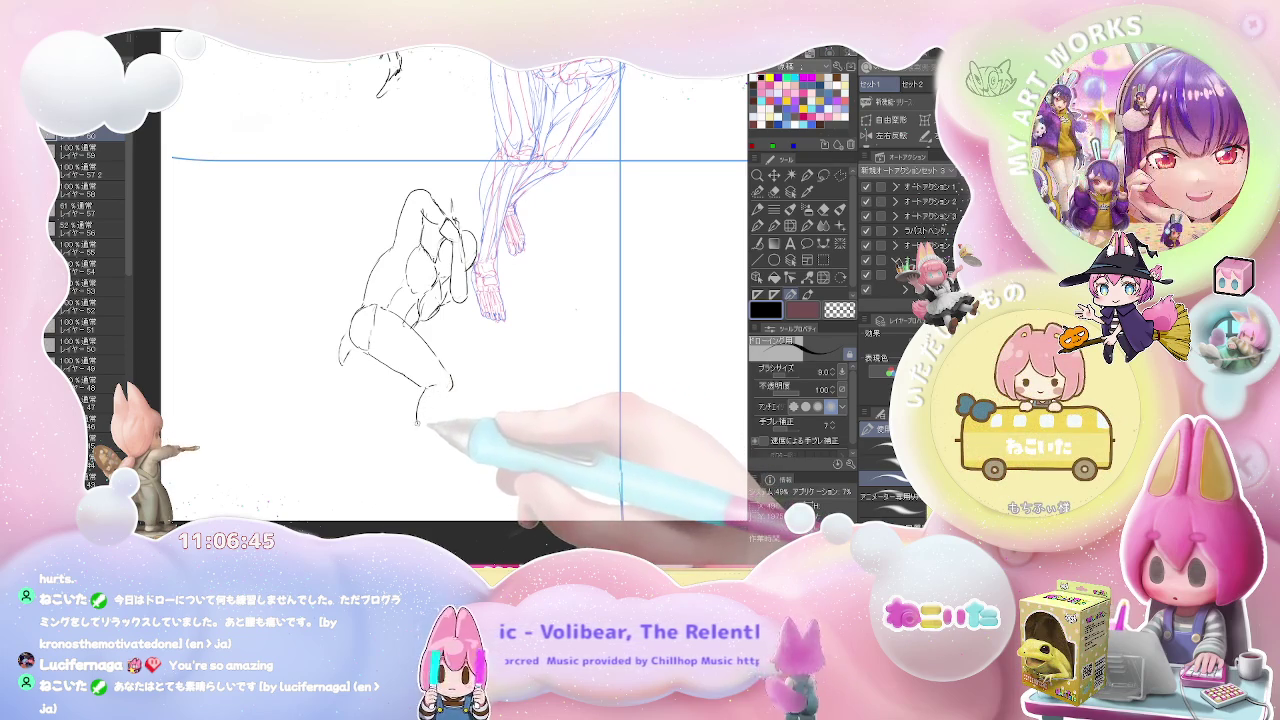
{"action": "left_click_drag", "start_coordinate": [450, 380], "coordinate": [440, 444]}
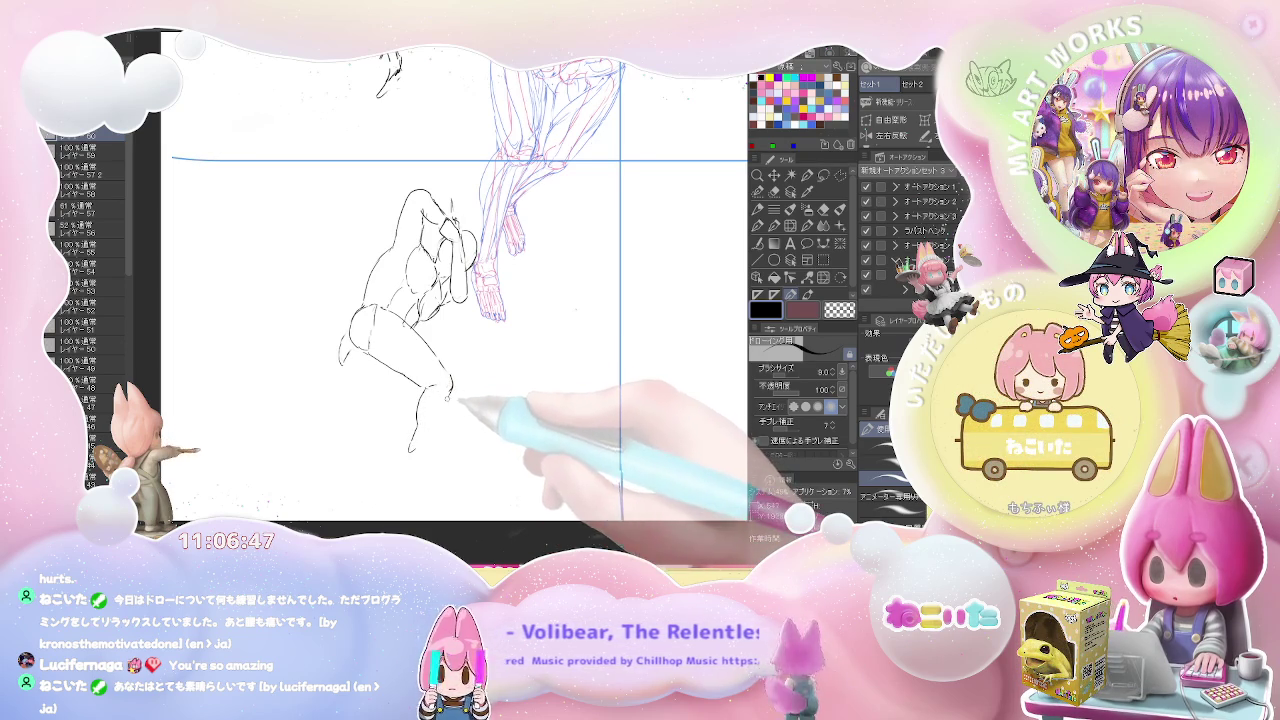
Set the pen to size 9 and draw the back leg stretching to the lower left
{"action": "key", "text": "]"}
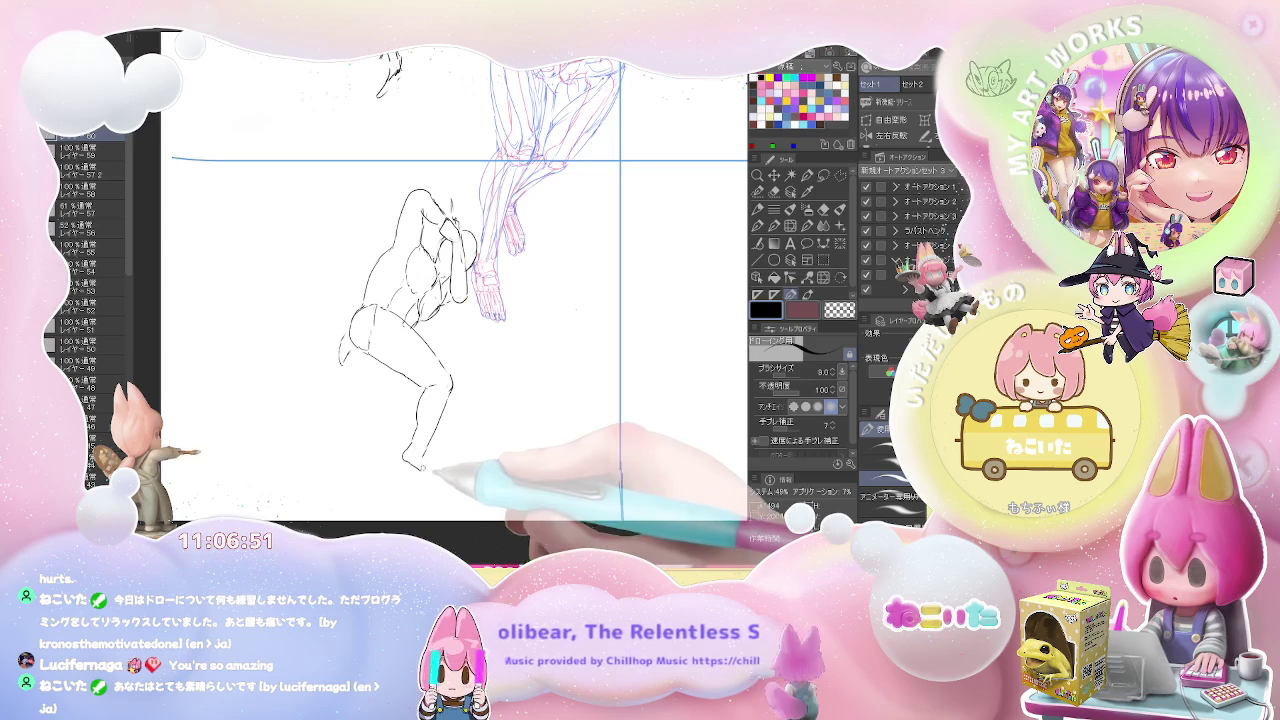
{"action": "key", "text": "e"}
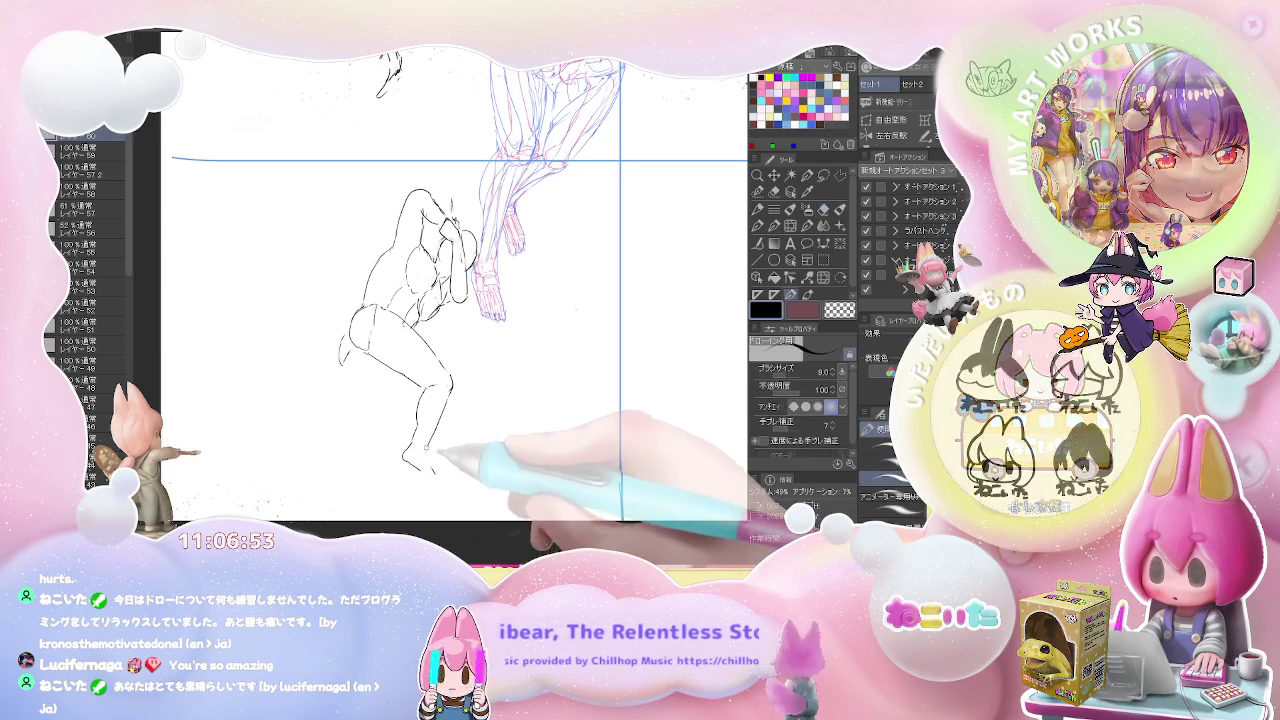
{"action": "key", "text": "p"}
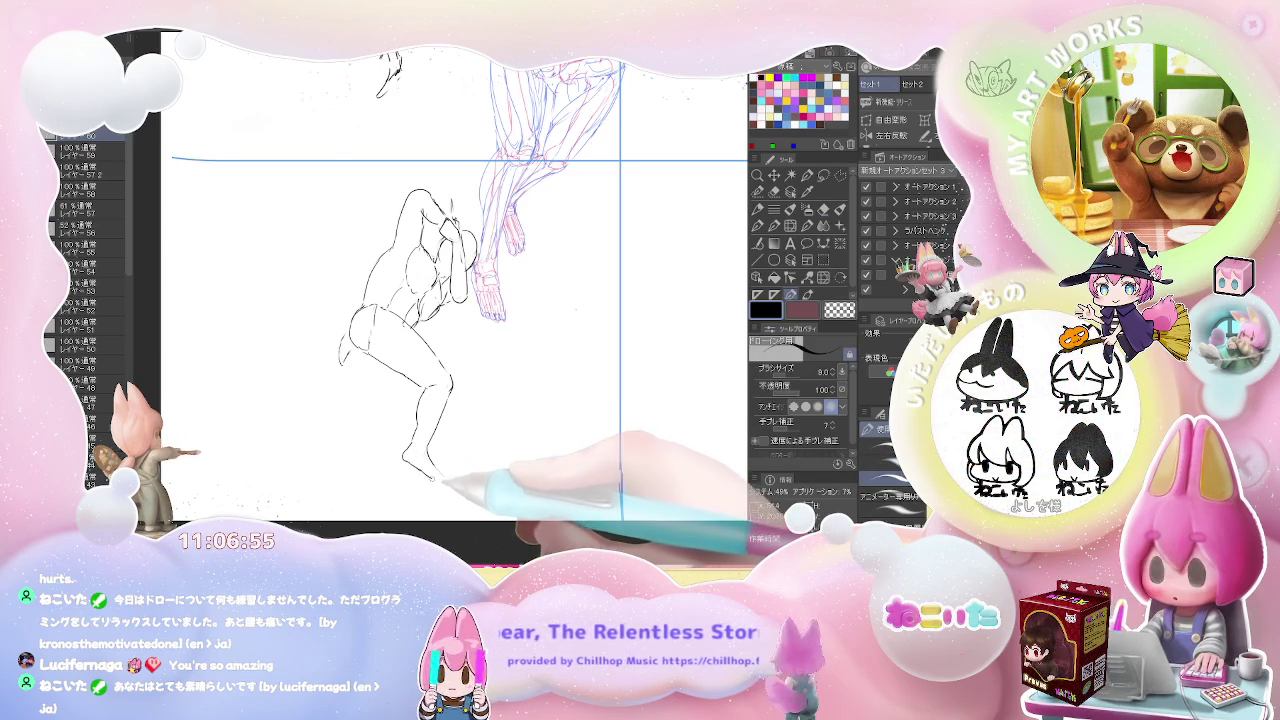
{"action": "key", "text": "]"}
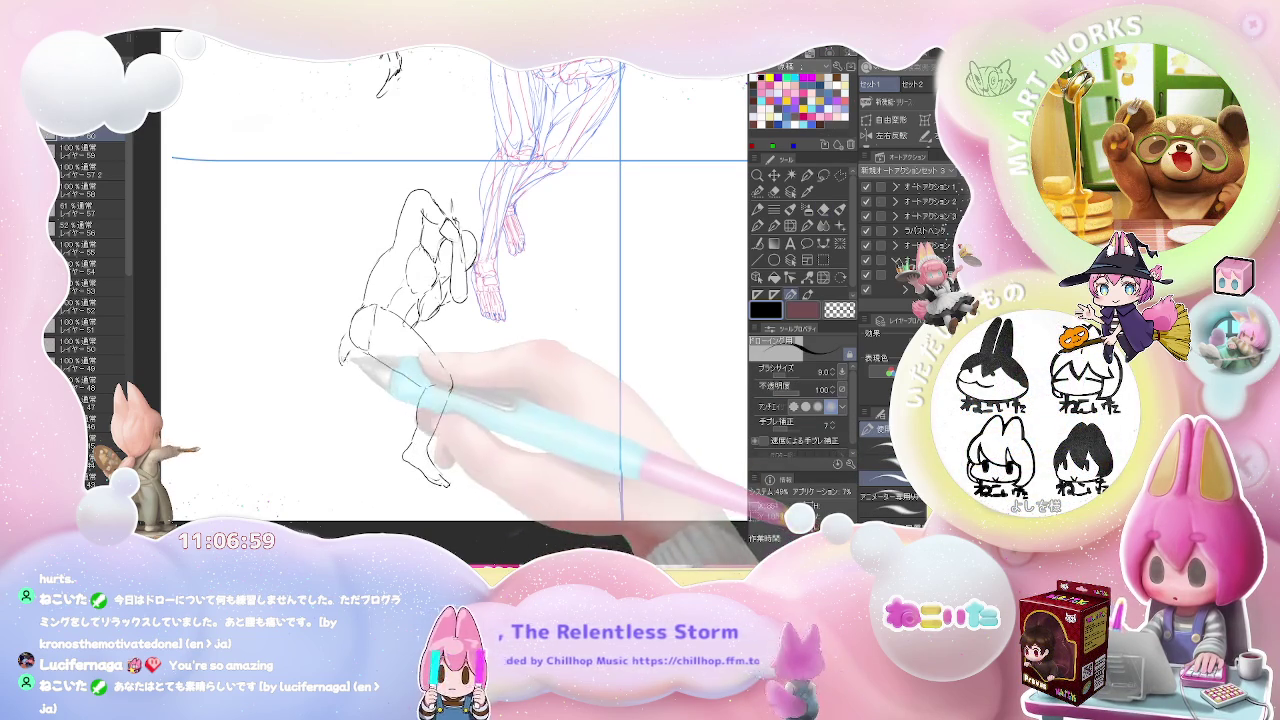
{"action": "key", "text": "e"}
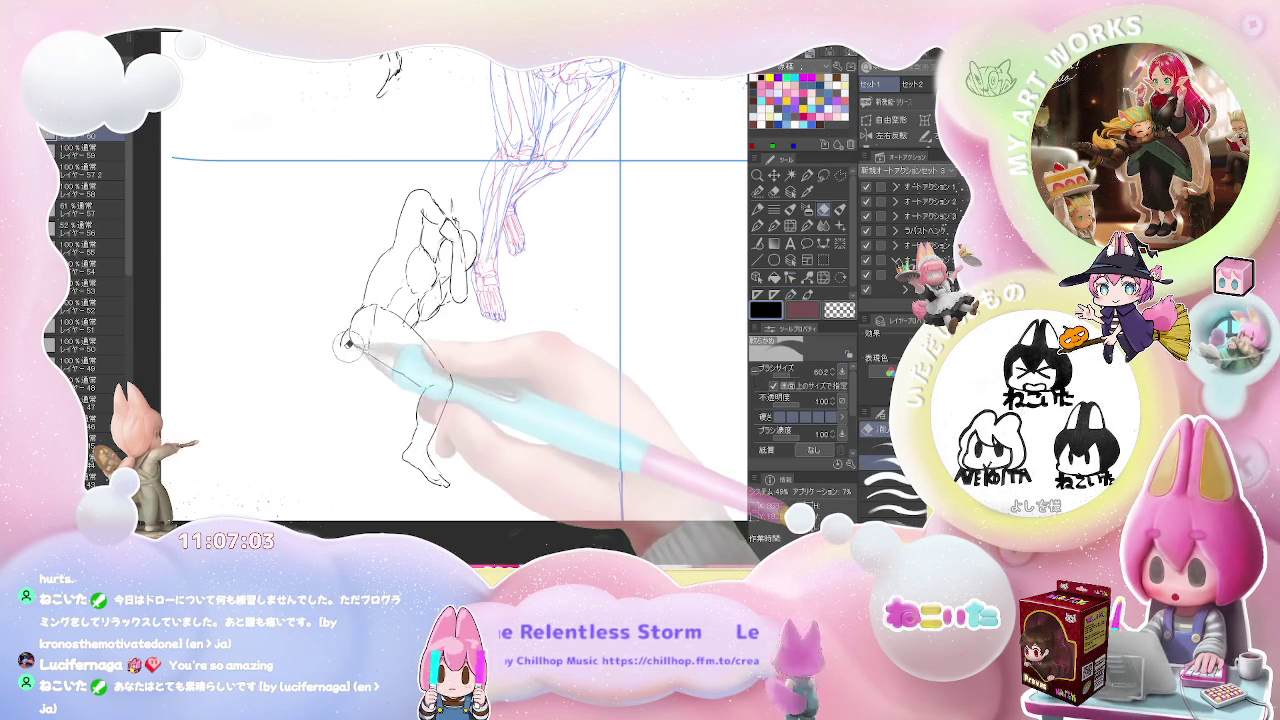
{"action": "key", "text": "p"}
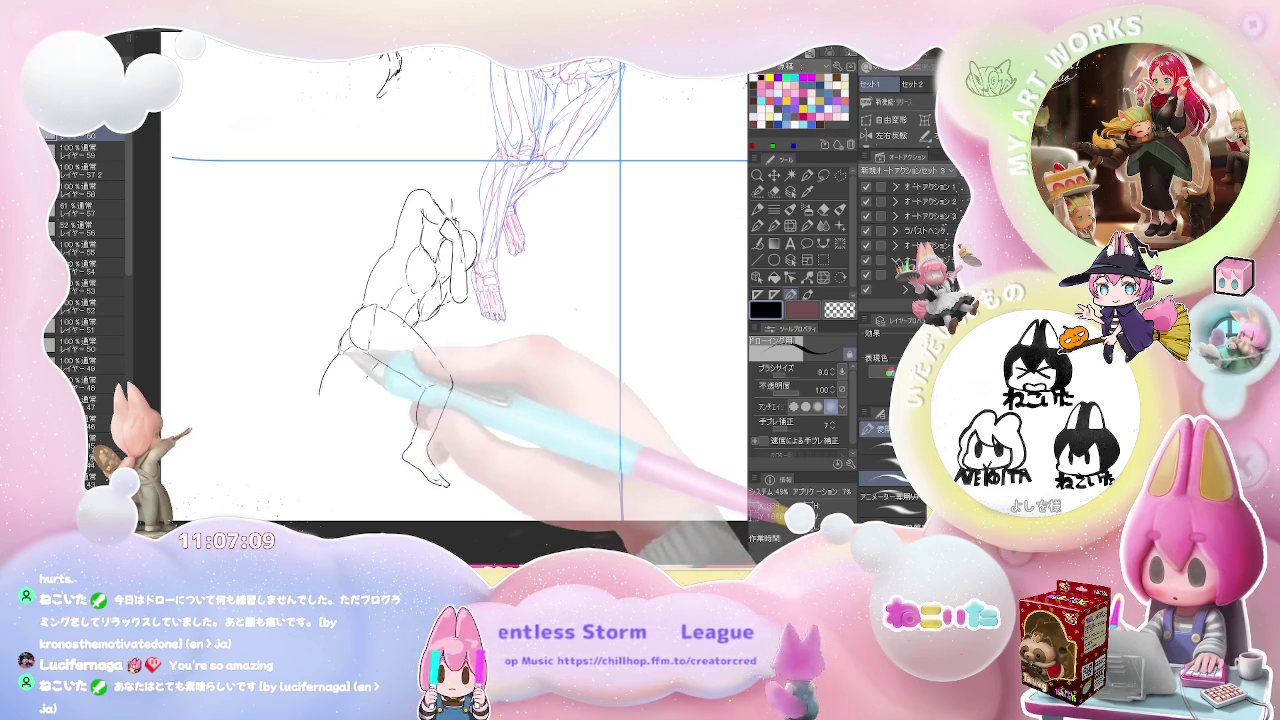
{"action": "mouse_move", "coordinate": [316, 393]}
{"action": "left_mouse_down"}
{"action": "mouse_move", "coordinate": [245, 430]}
{"action": "mouse_move", "coordinate": [268, 462]}
{"action": "left_mouse_up"}
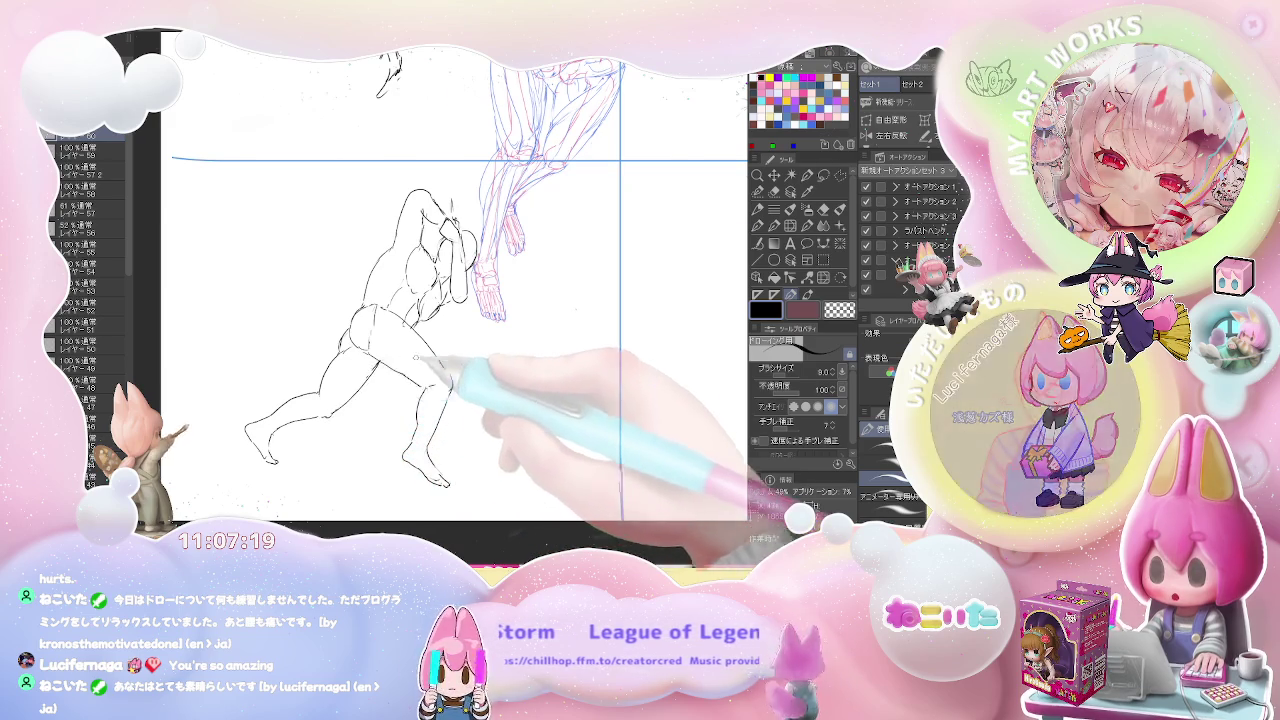
{"action": "key", "text": "ctrl+minus"}
{"action": "scroll", "coordinate": [508, 391], "scroll_direction": "up", "scroll_amount": 1}
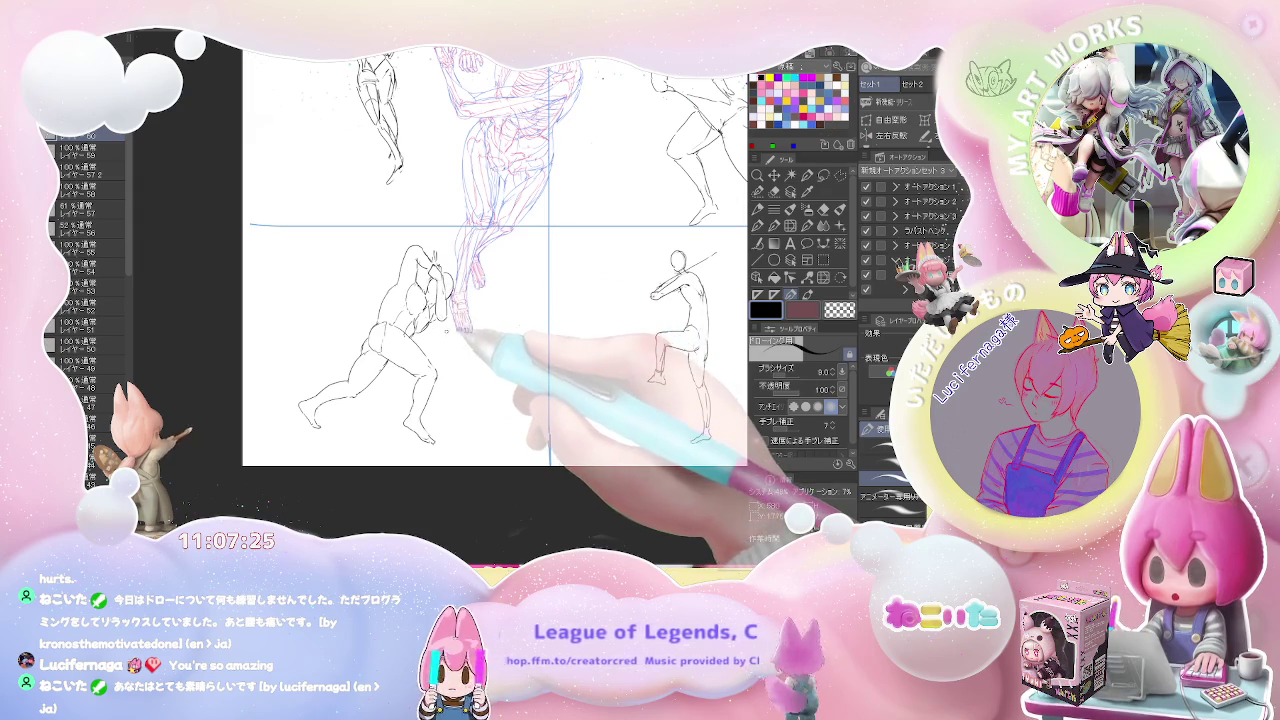
Add a stick line beside the lunging figure's arm and select another sketch layer
{"action": "left_click_drag", "start_coordinate": [452, 345], "coordinate": [450, 382]}
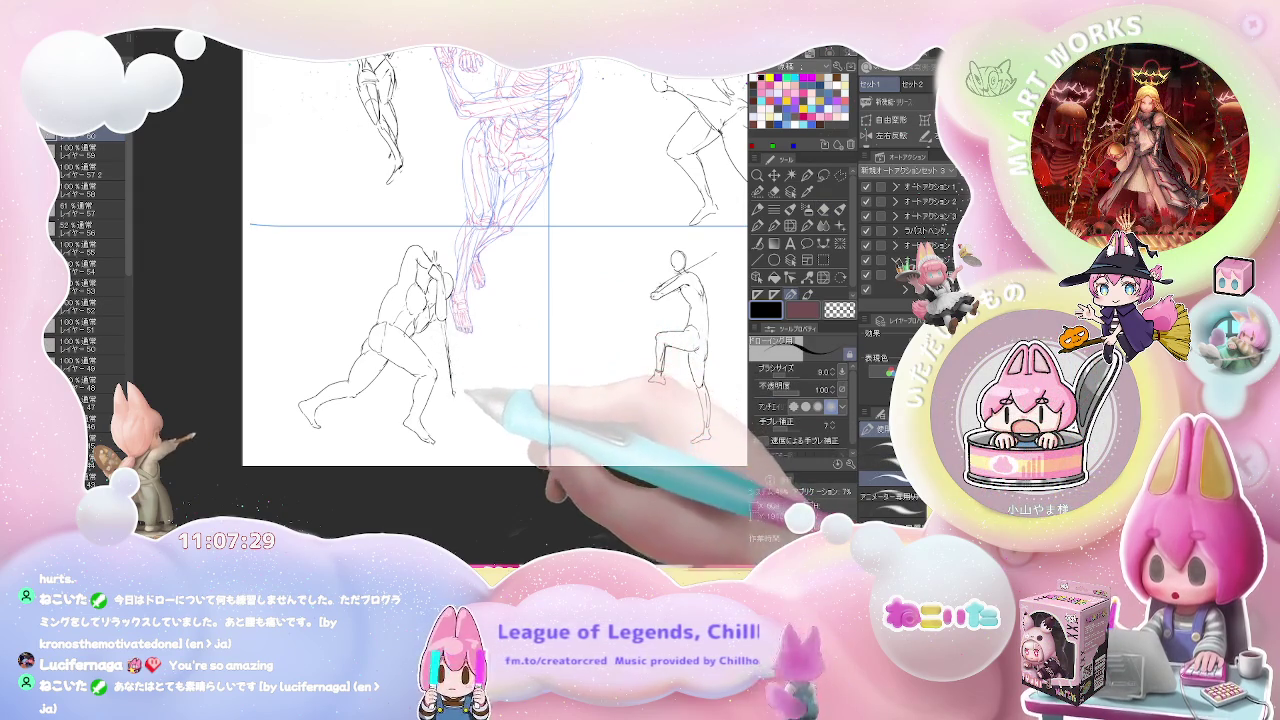
{"action": "left_click", "coordinate": [100, 152]}
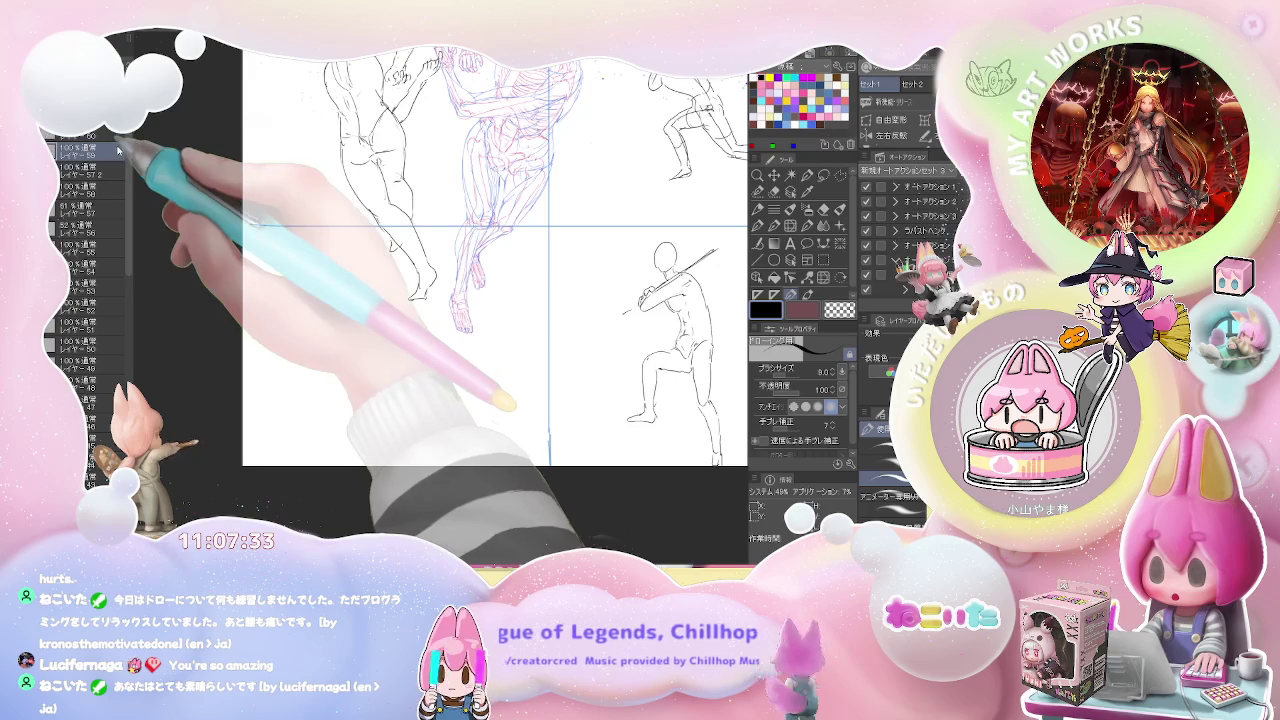
{"action": "scroll", "coordinate": [362, 318], "scroll_direction": "up", "scroll_amount": 2}
Start the running figure, drawing its body line extending down-left and a leg
{"action": "mouse_move", "coordinate": [337, 322]}
{"action": "left_mouse_down"}
{"action": "mouse_move", "coordinate": [341, 292]}
{"action": "mouse_move", "coordinate": [356, 316]}
{"action": "left_mouse_up"}
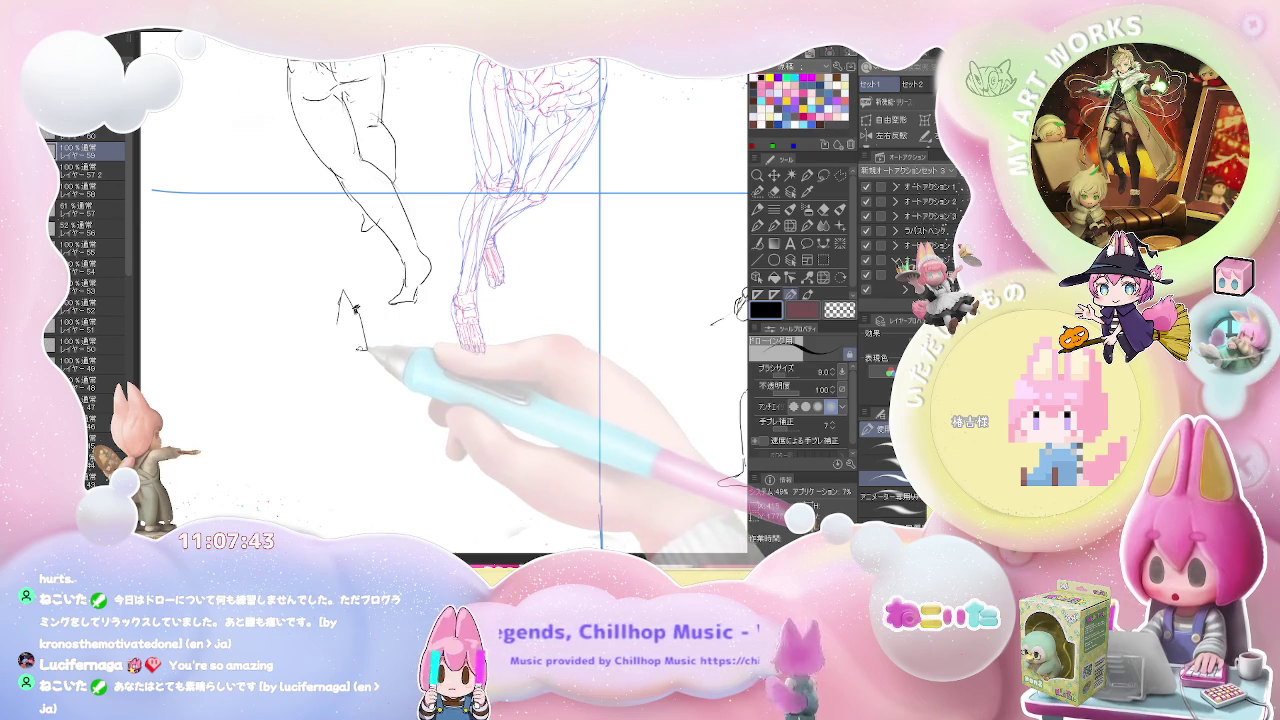
{"action": "key", "text": "e"}
{"action": "key", "text": "p"}
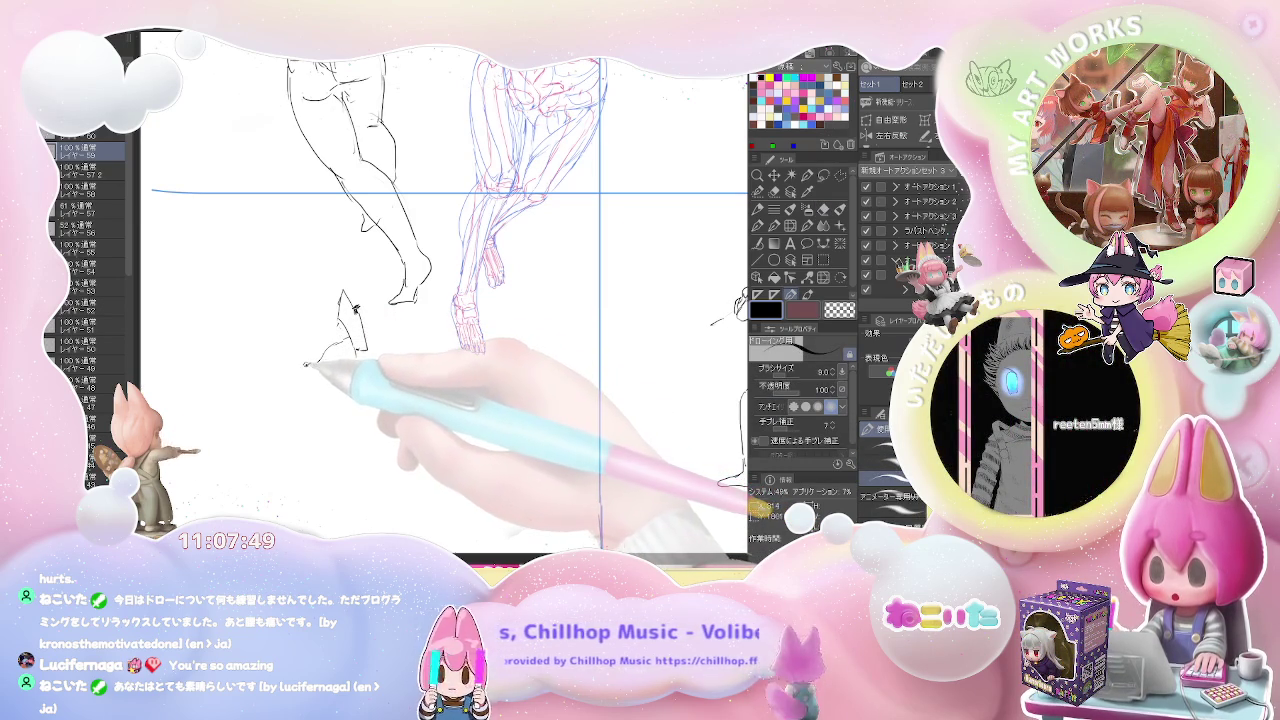
{"action": "left_click_drag", "start_coordinate": [306, 366], "coordinate": [300, 384]}
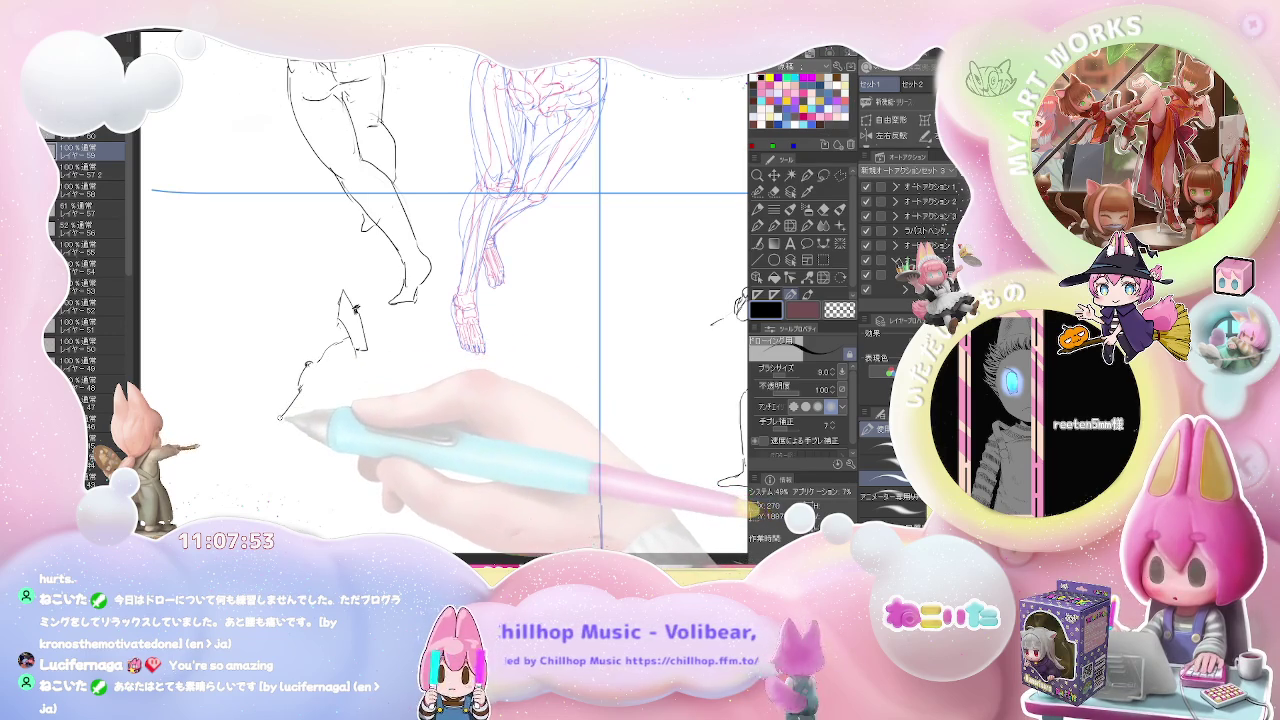
{"action": "mouse_move", "coordinate": [300, 385]}
{"action": "left_mouse_down"}
{"action": "mouse_move", "coordinate": [240, 442]}
{"action": "mouse_move", "coordinate": [245, 455]}
{"action": "left_mouse_up"}
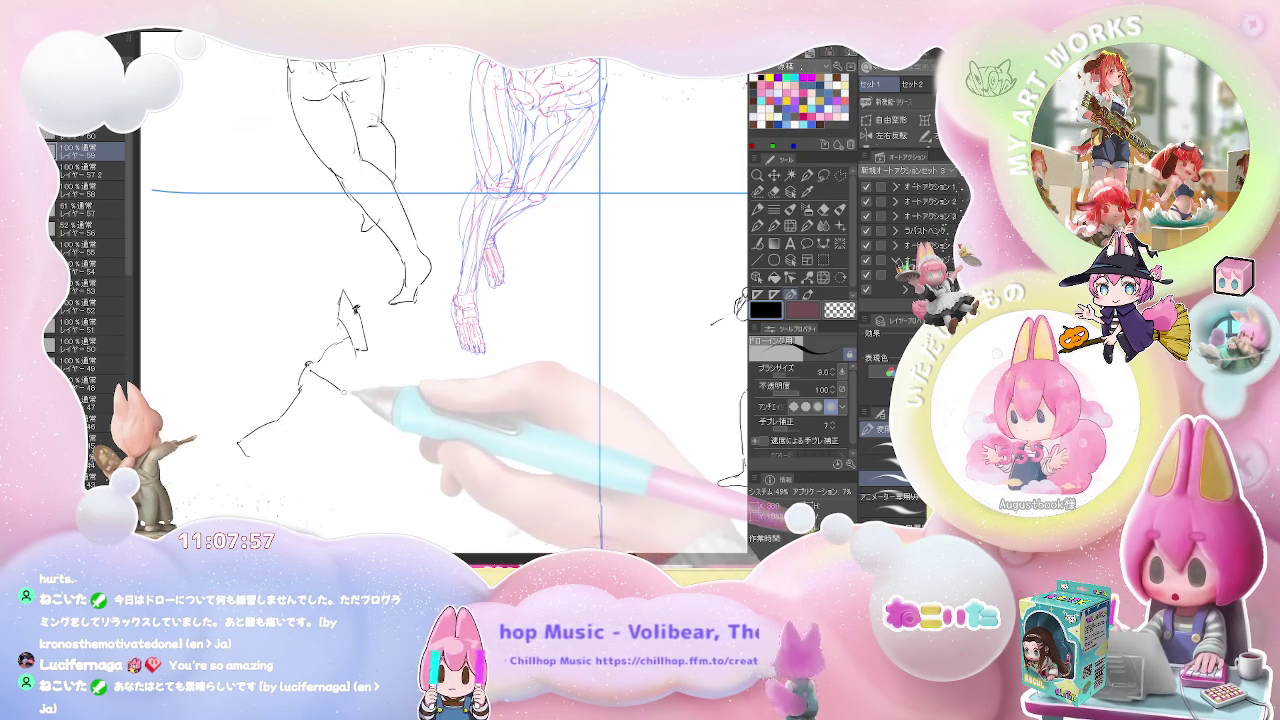
{"action": "left_click_drag", "start_coordinate": [345, 395], "coordinate": [357, 447]}
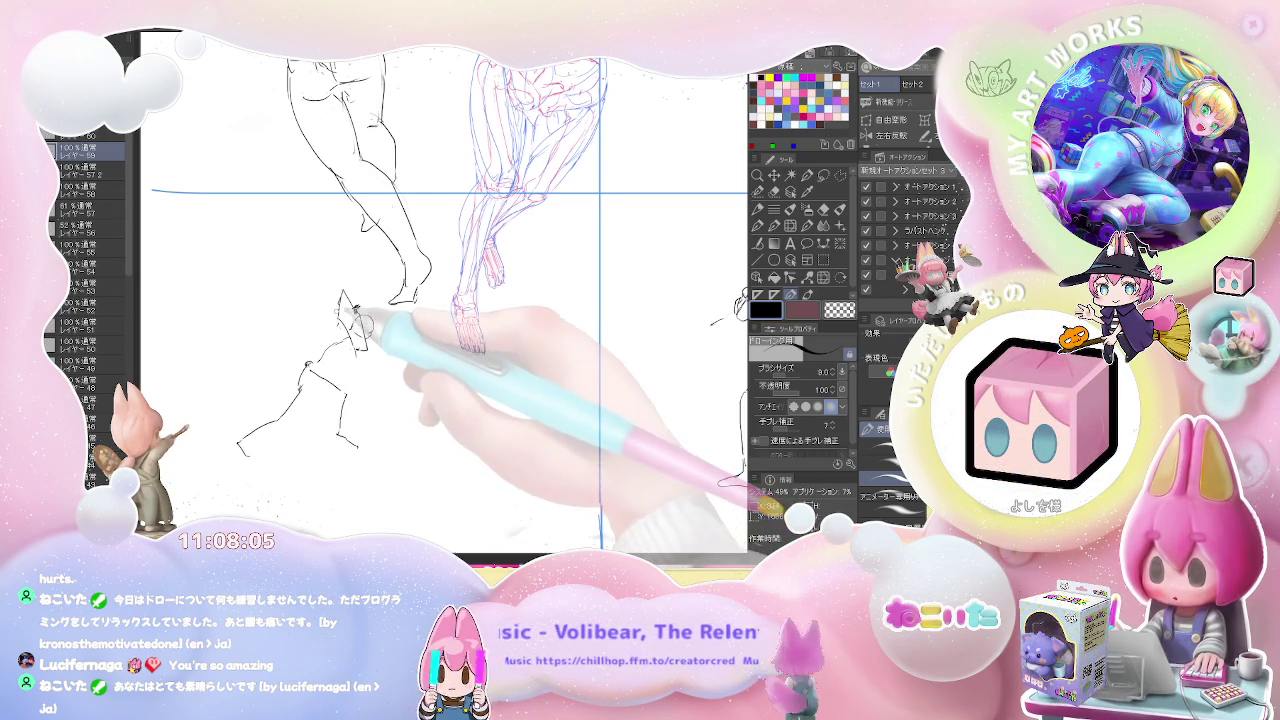
Refine the running figure's head with eraser fixes and sketch its left foot
{"action": "left_click_drag", "start_coordinate": [342, 298], "coordinate": [347, 319]}
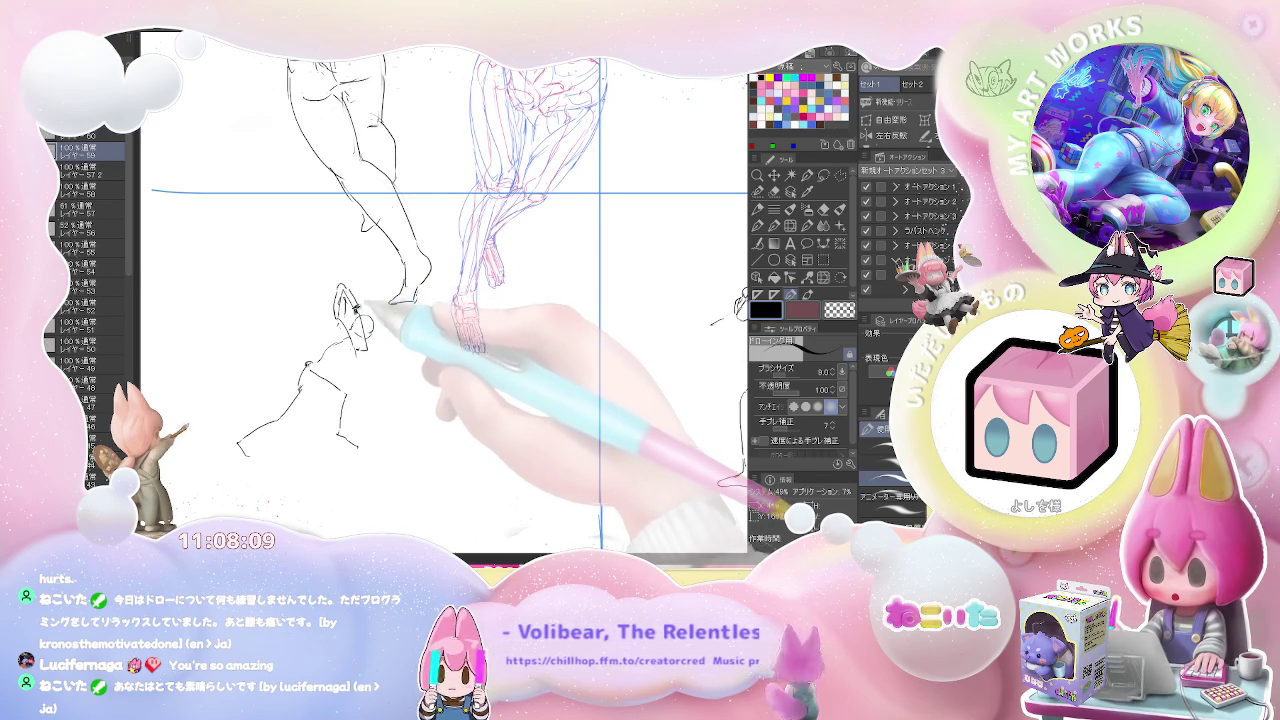
{"action": "key", "text": "e"}
{"action": "key", "text": "p"}
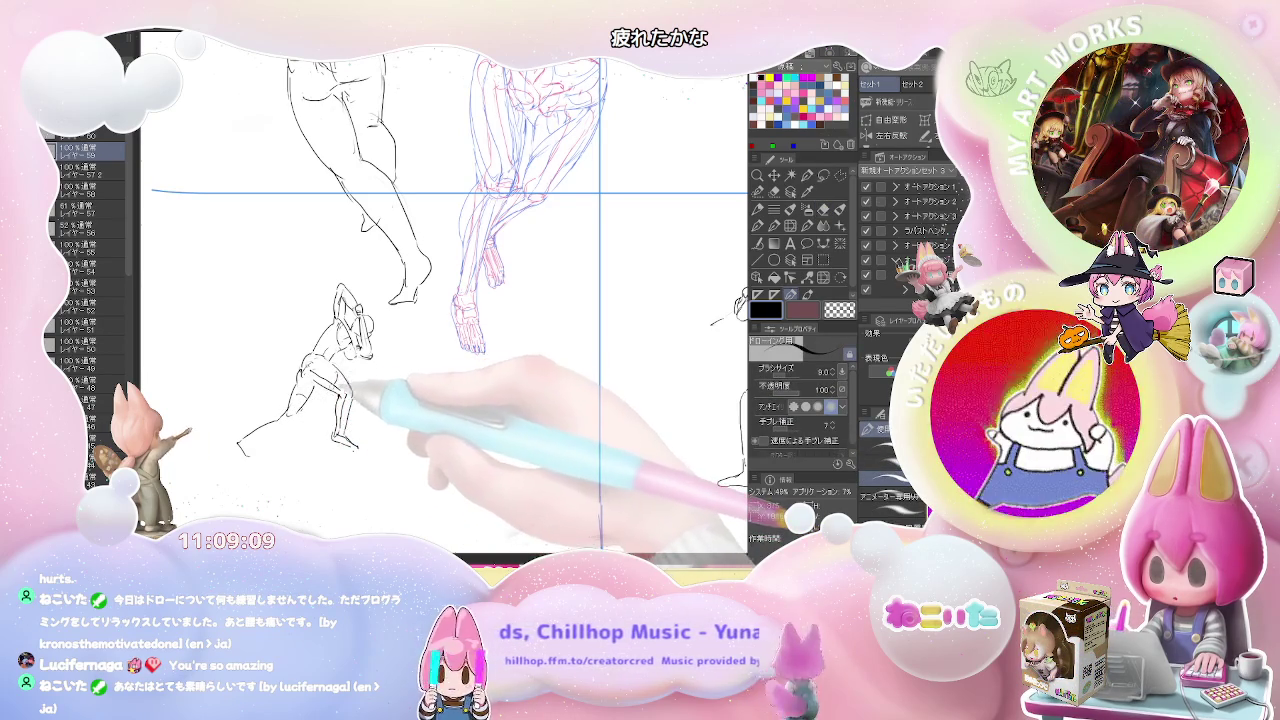
{"action": "key", "text": "e"}
{"action": "key", "text": "p"}
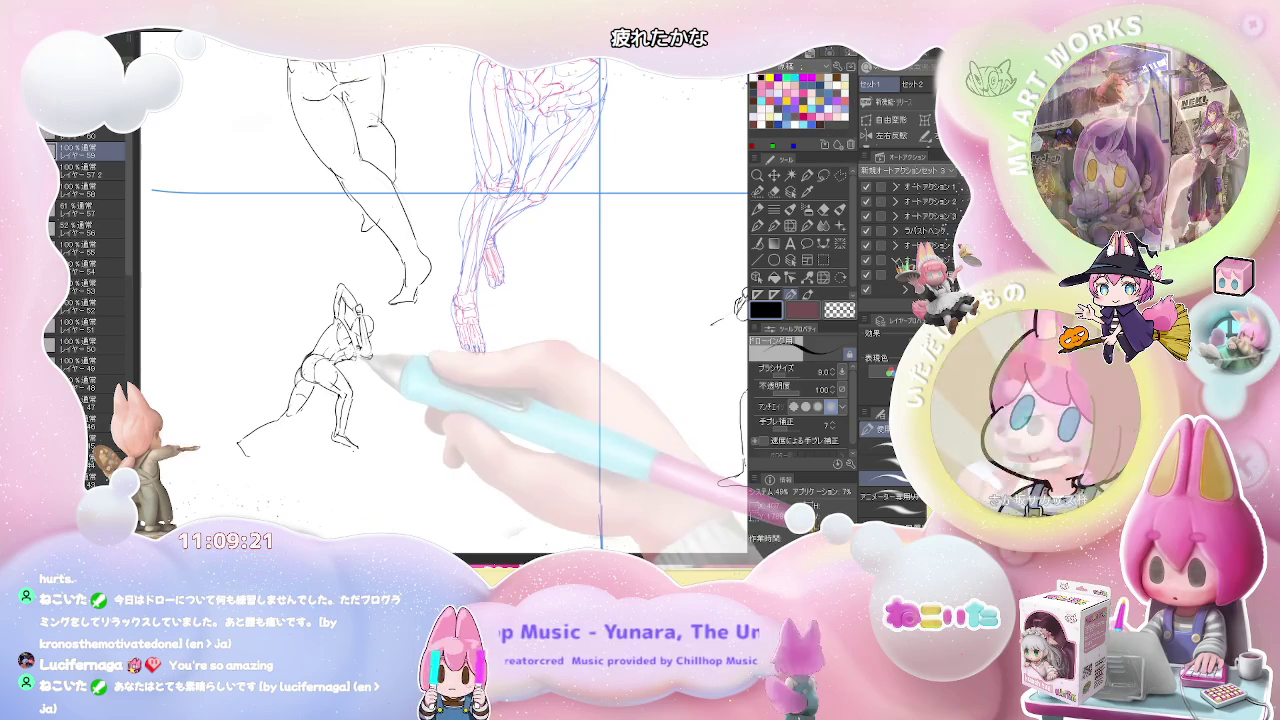
{"action": "key", "text": "e"}
{"action": "key", "text": "p"}
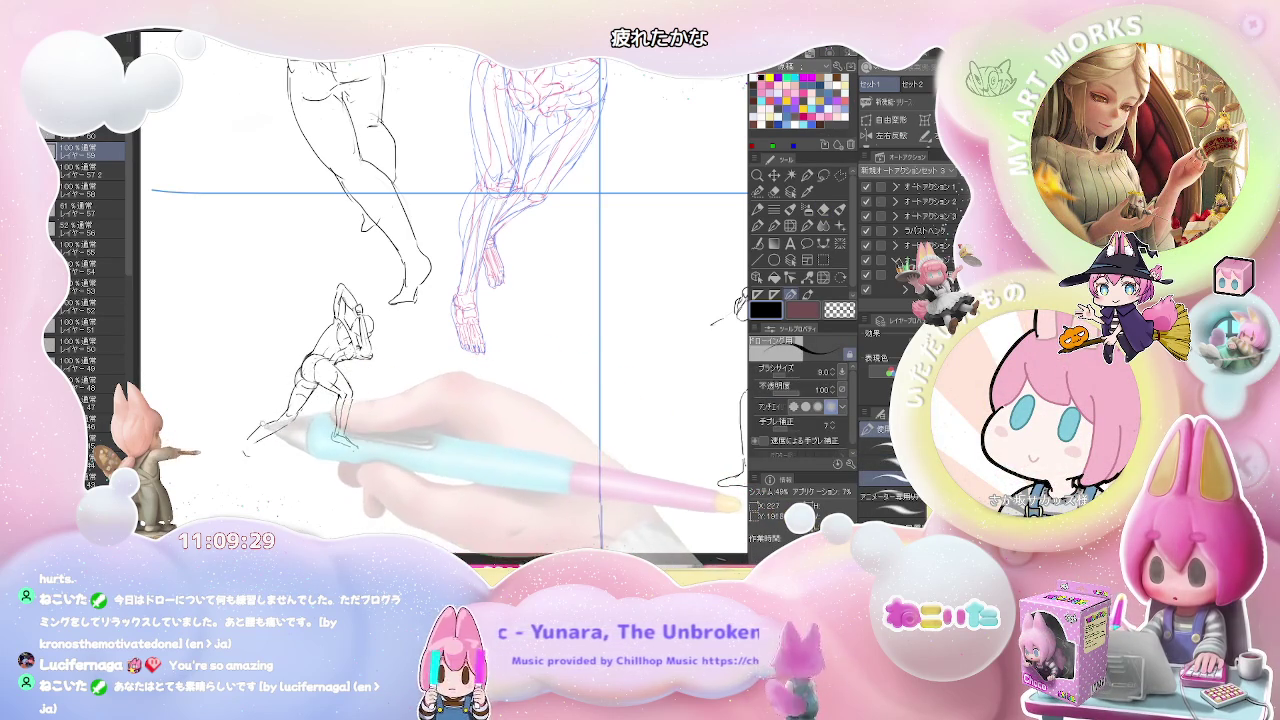
{"action": "key", "text": "e"}
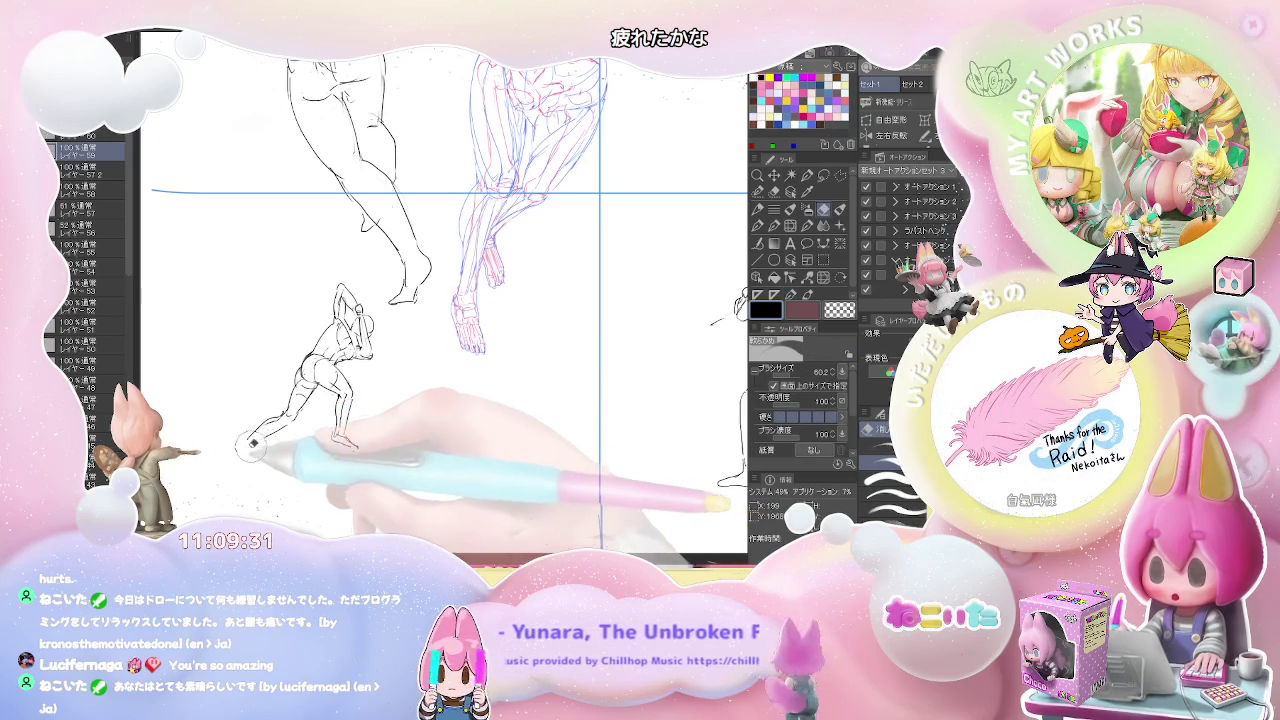
{"action": "key", "text": "p"}
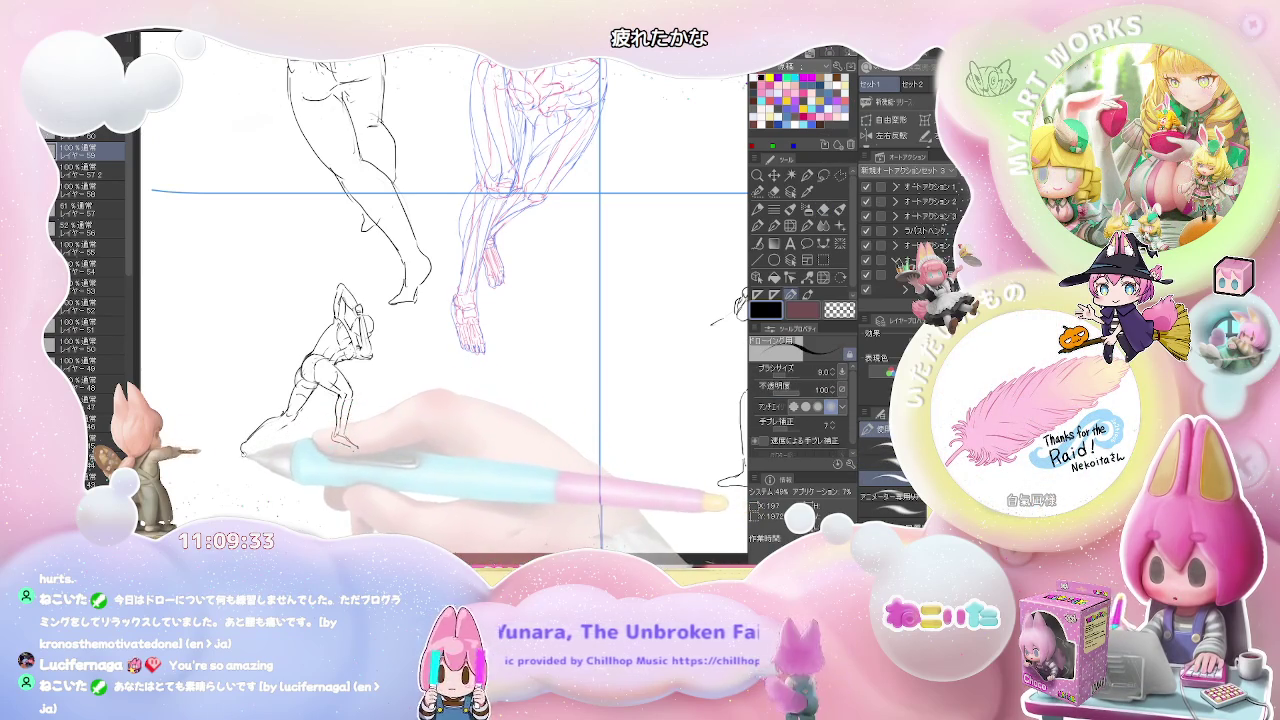
{"action": "left_click_drag", "start_coordinate": [240, 447], "coordinate": [250, 465]}
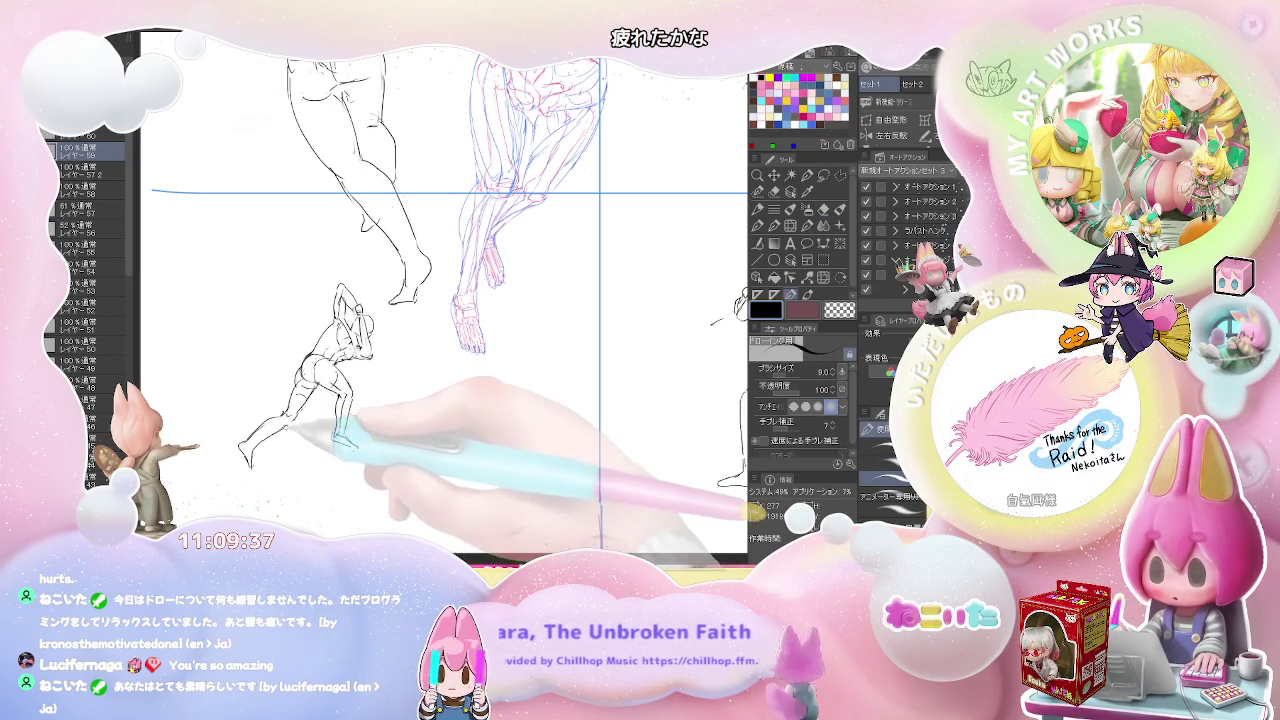
{"action": "key", "text": "ctrl+minus"}
{"action": "key", "text": "ctrl+minus"}
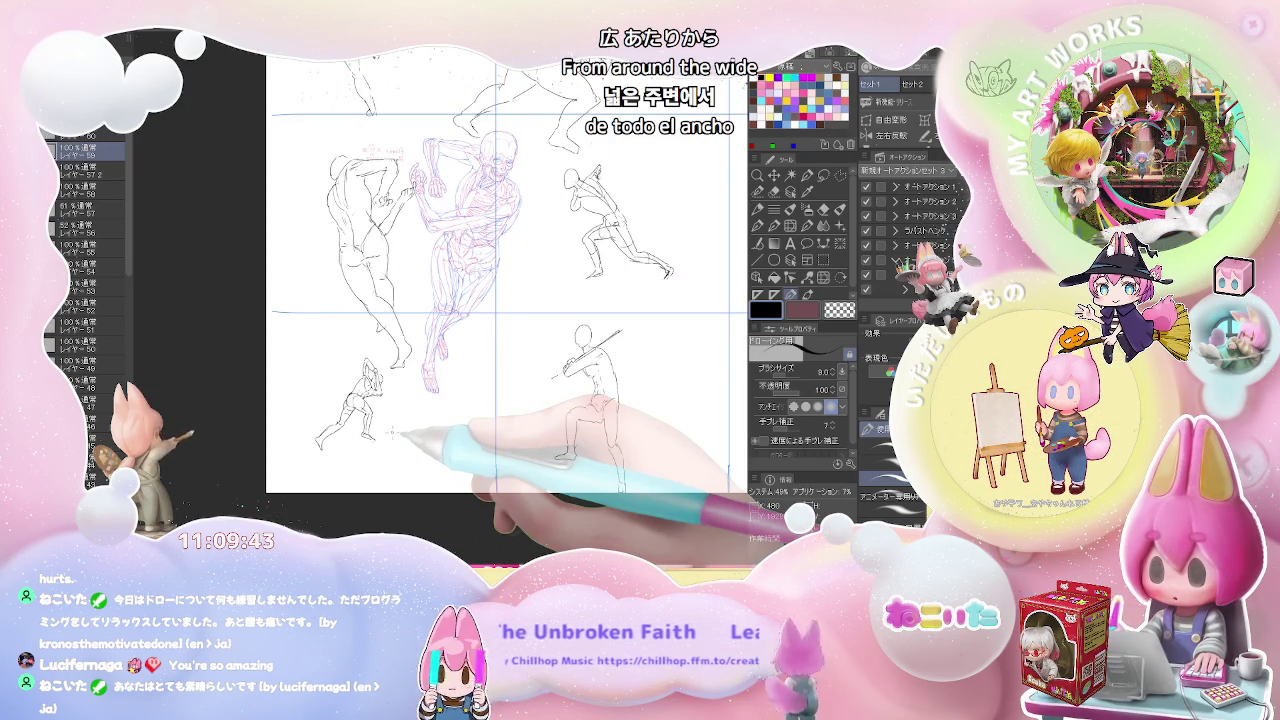
{"action": "scroll", "coordinate": [400, 432], "scroll_direction": "up", "scroll_amount": 2}
{"action": "scroll", "coordinate": [400, 432], "scroll_direction": "up", "scroll_amount": 2}
{"action": "key", "text": "e"}
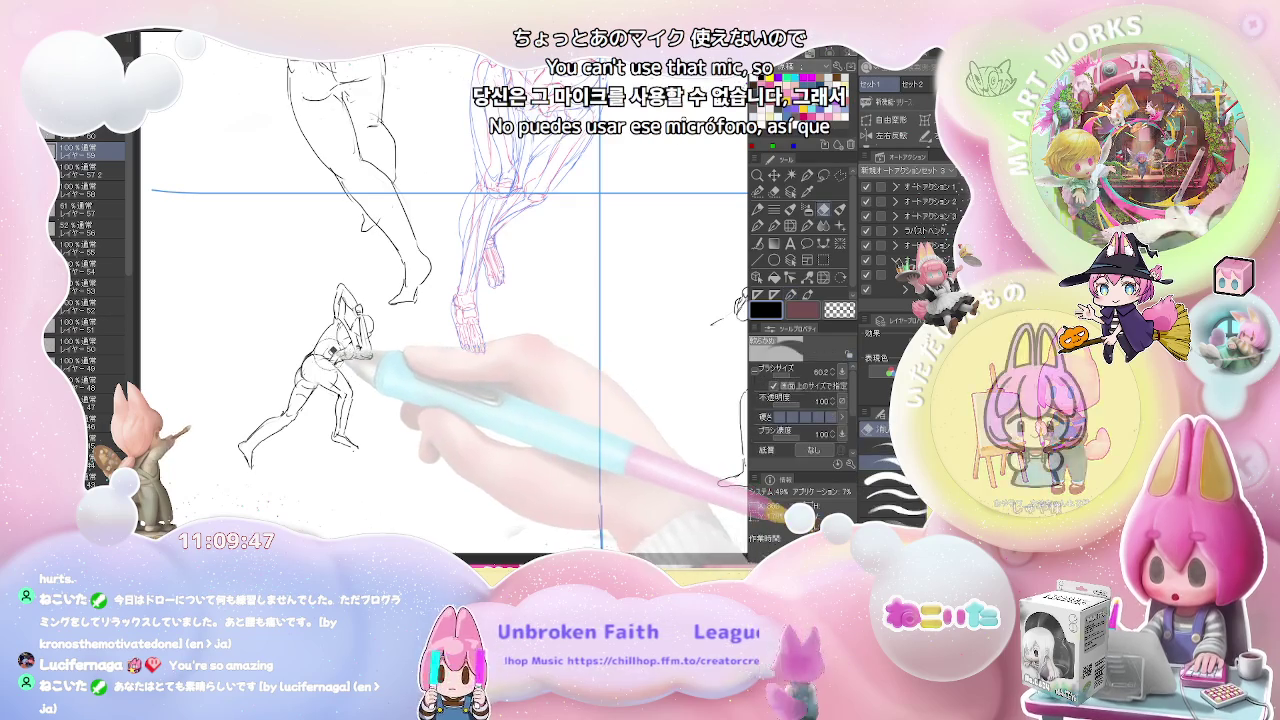
{"action": "key", "text": "p"}
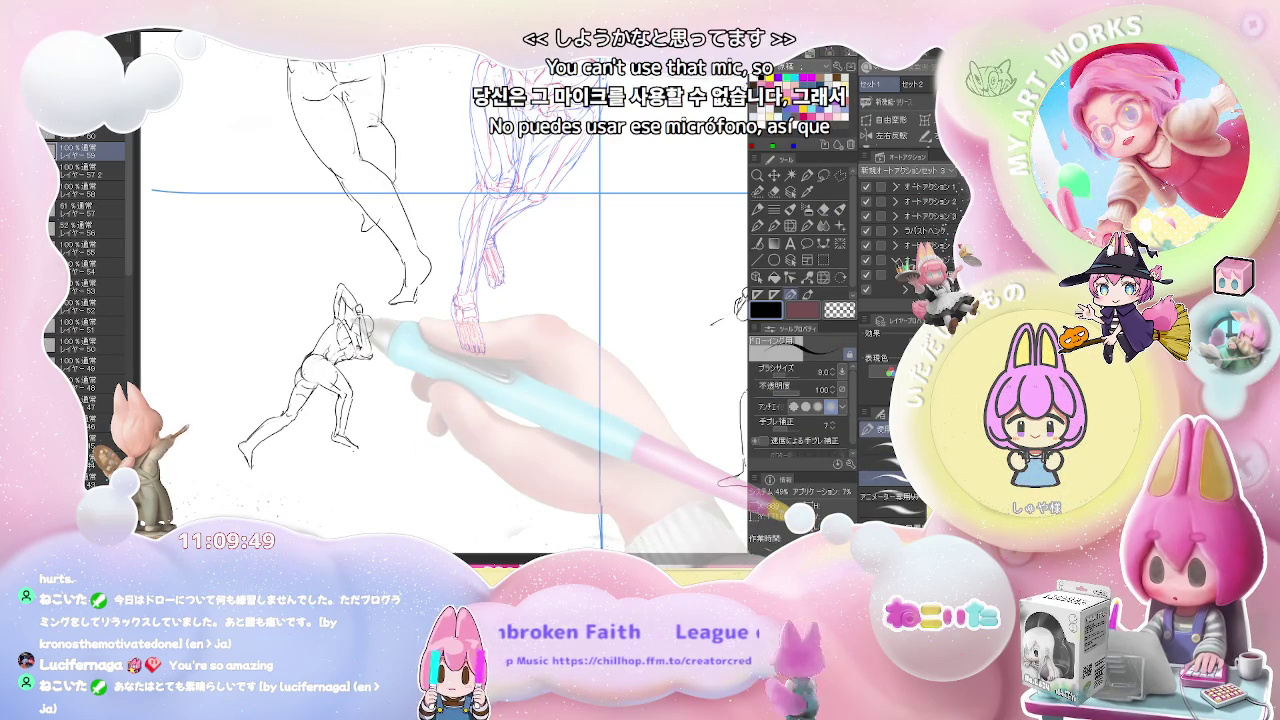
{"action": "key", "text": "ctrl+minus"}
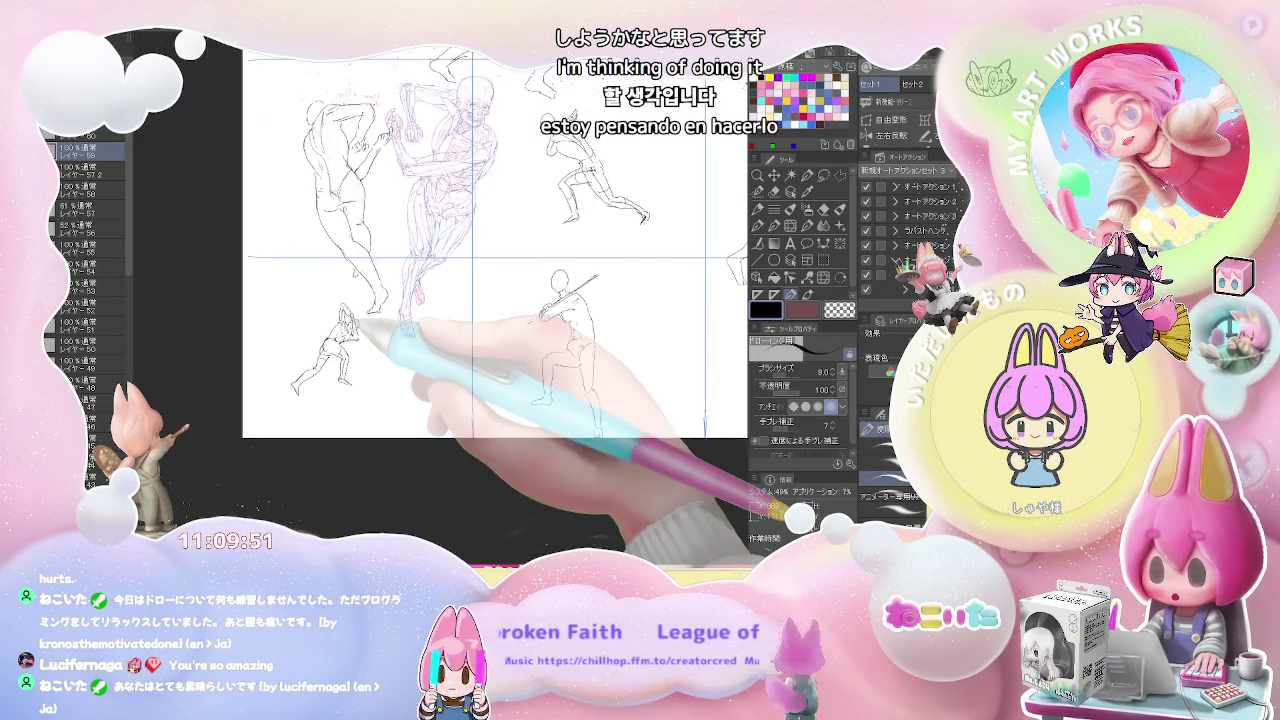
{"action": "key", "text": "ctrl+minus"}
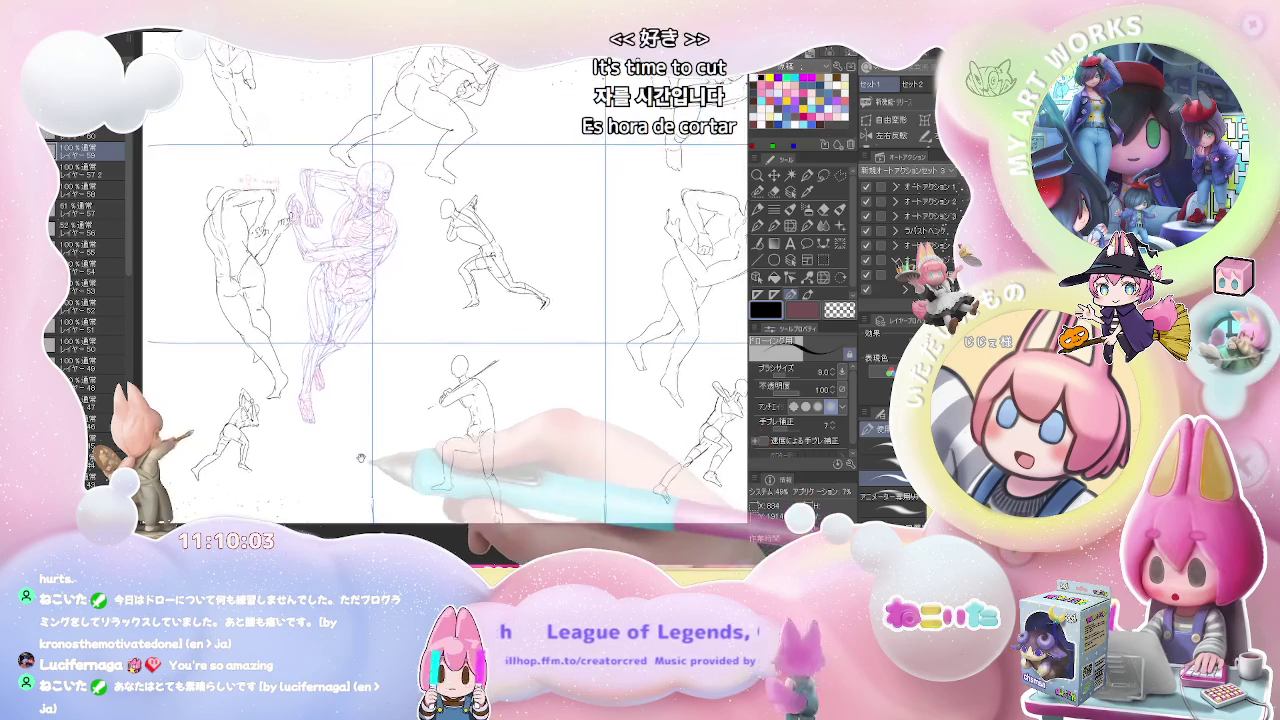
{"action": "key", "text": "ctrl+minus"}
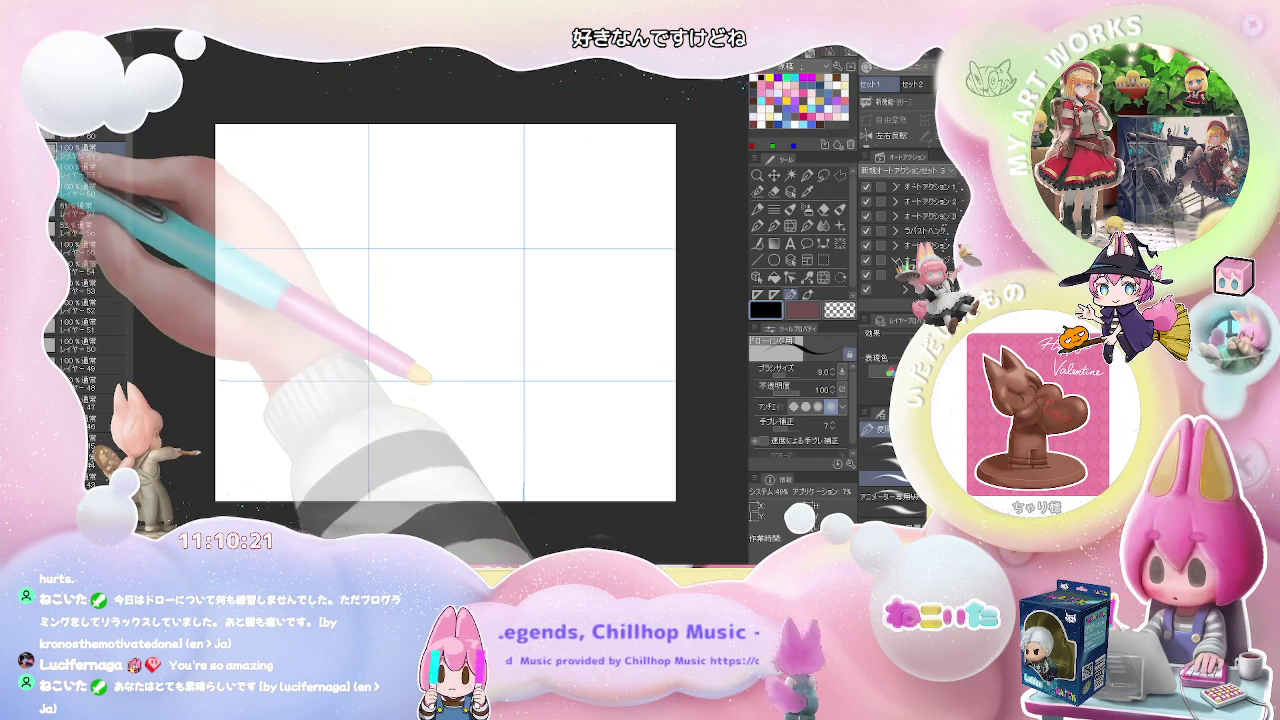
Add a new raster layer for fresh sketches on the blank grid
{"action": "key", "text": "ctrl+shift+n"}
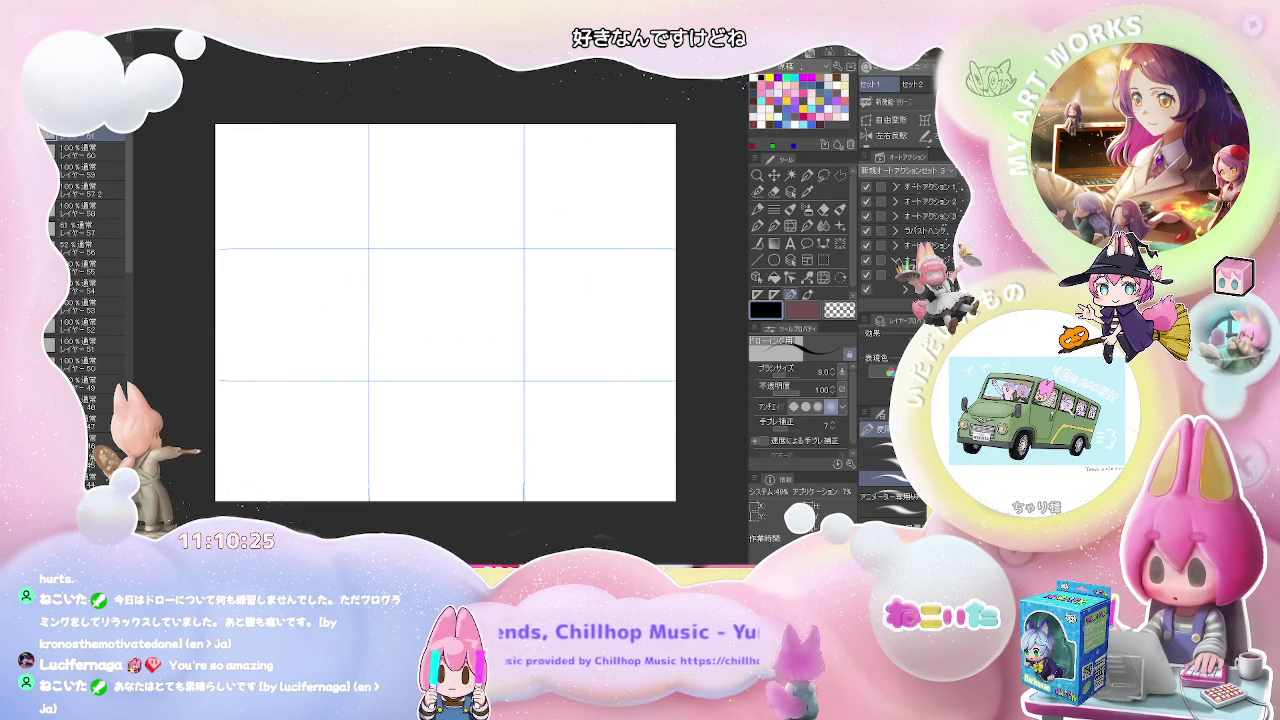